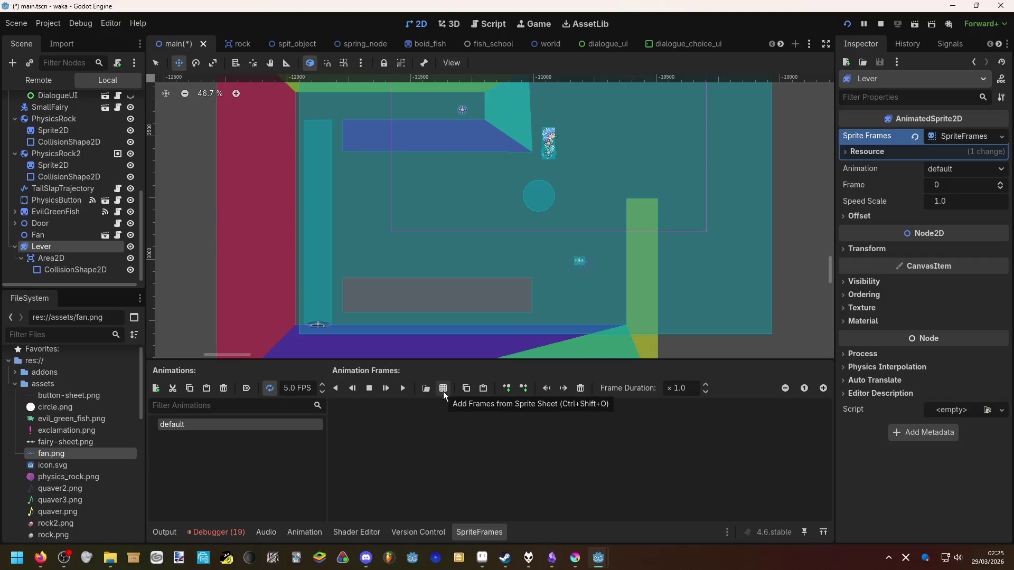
Dismiss the sprite sheet file picker and select the assets folder in the FileSystem dock
{"action": "left_click", "coordinate": [443, 389]}
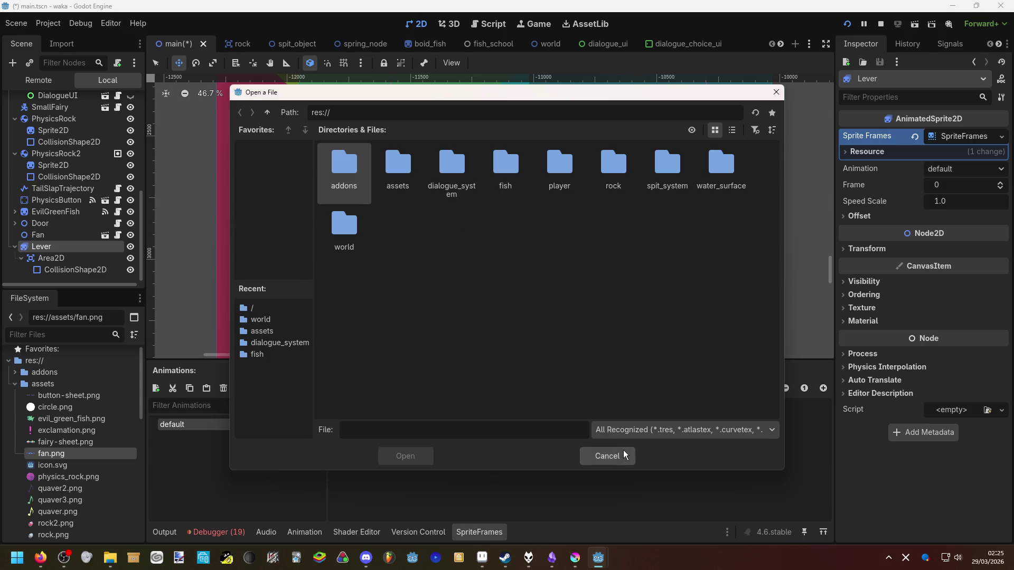
{"action": "left_click", "coordinate": [607, 456]}
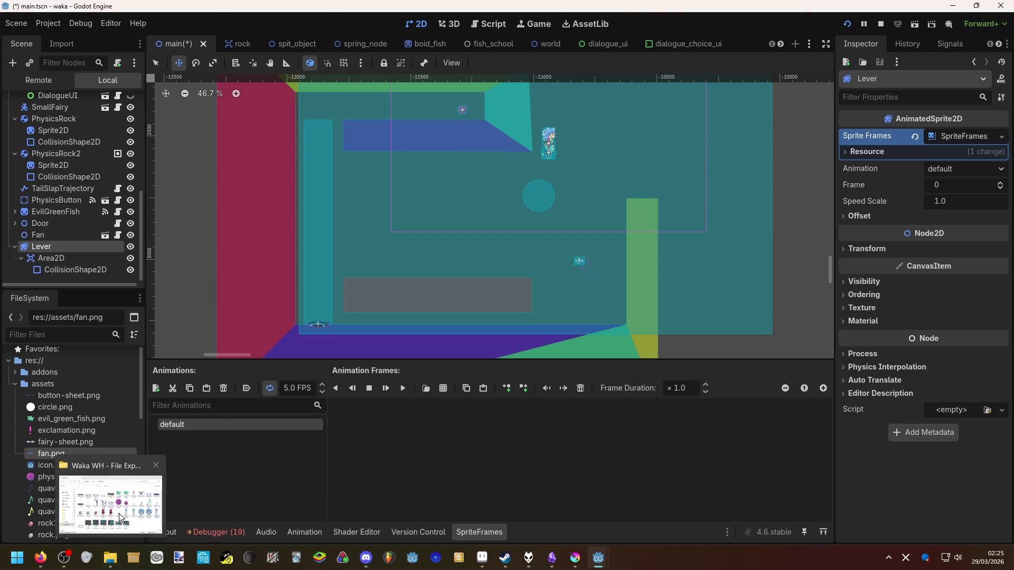
{"action": "left_click", "coordinate": [105, 507]}
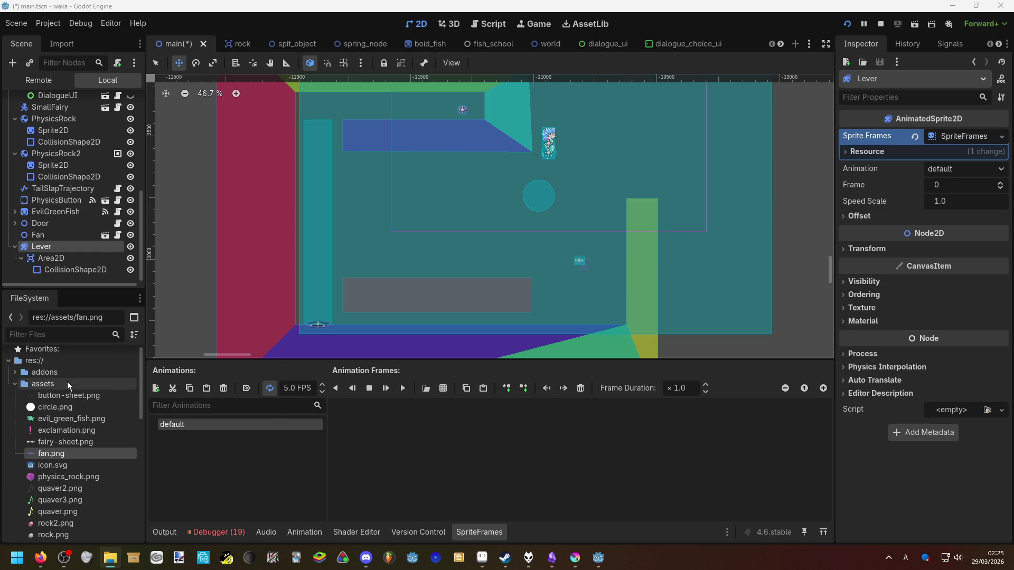
{"action": "scroll", "coordinate": [68, 390], "scroll_direction": "down", "scroll_amount": 5}
{"action": "scroll", "coordinate": [68, 396], "scroll_direction": "up", "scroll_amount": 3}
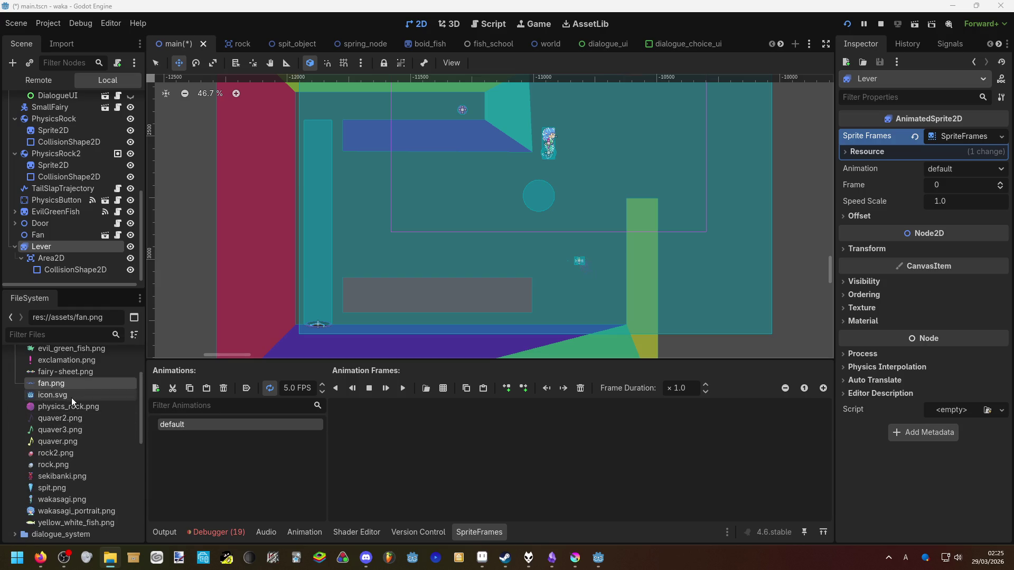
{"action": "scroll", "coordinate": [71, 398], "scroll_direction": "up", "scroll_amount": 2}
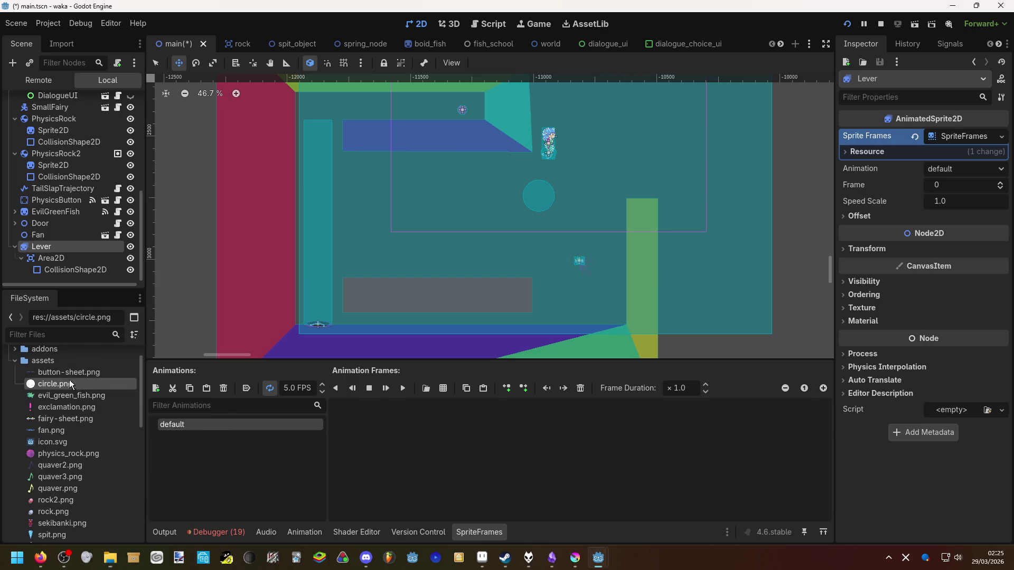
{"action": "left_click", "coordinate": [58, 366]}
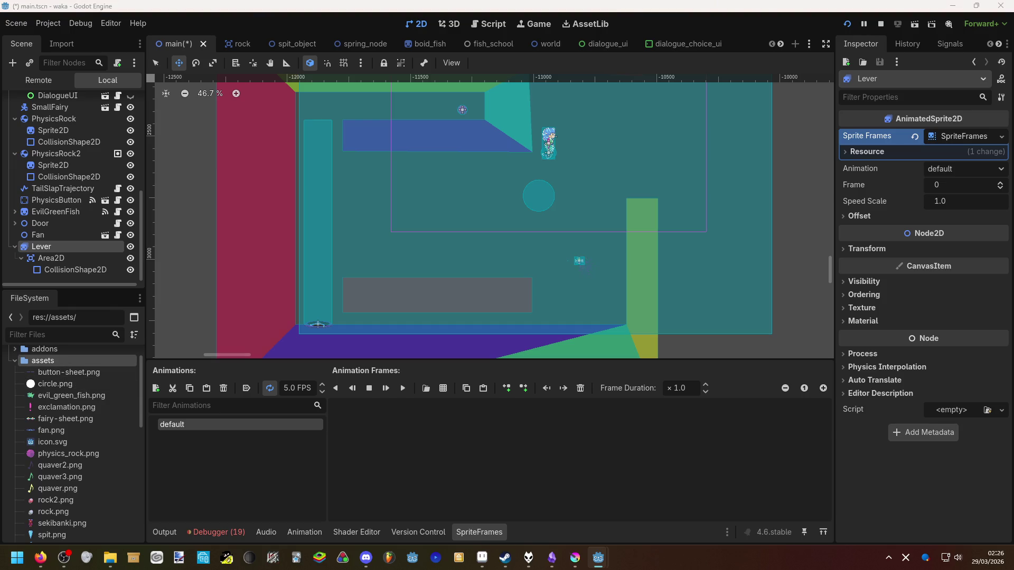
{"action": "scroll", "coordinate": [81, 420], "scroll_direction": "down", "scroll_amount": 5}
{"action": "scroll", "coordinate": [82, 423], "scroll_direction": "up", "scroll_amount": 4}
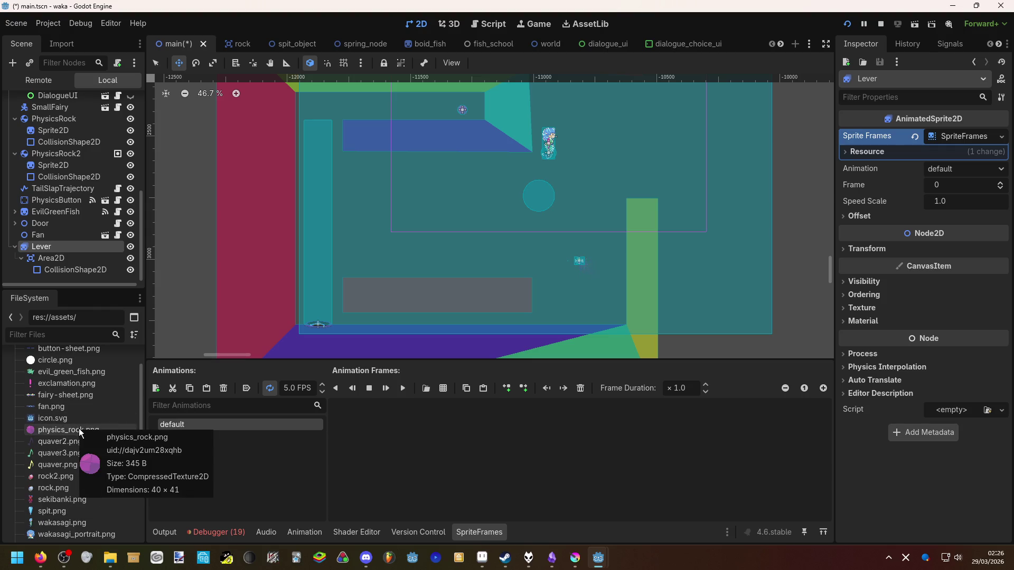
Look through the assets folder, then switch to lever-sheet.aseprite in Aseprite
{"action": "key", "text": "super+e"}
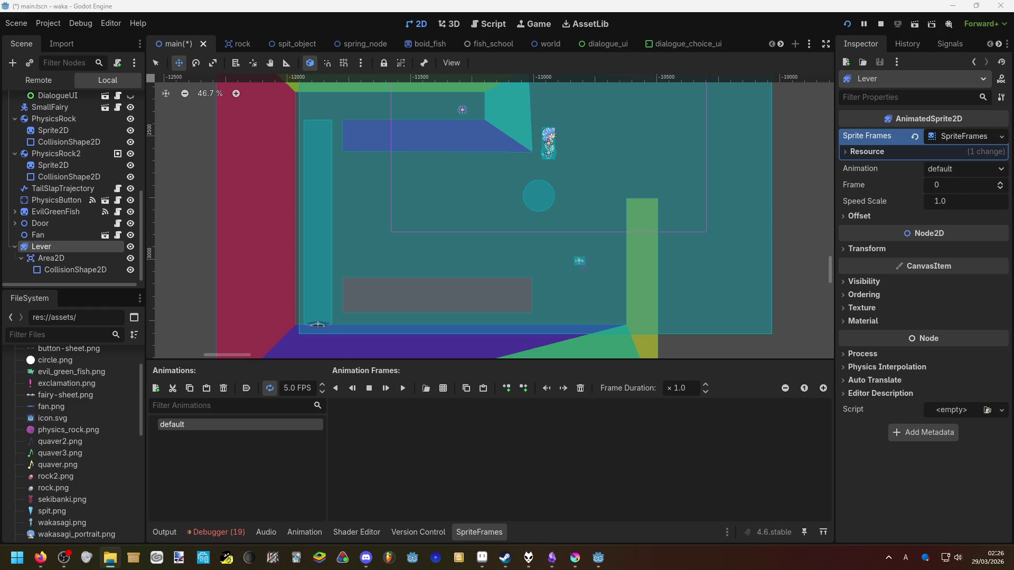
{"action": "scroll", "coordinate": [85, 375], "scroll_direction": "up", "scroll_amount": 2}
{"action": "right_click", "coordinate": [69, 378]}
{"action": "left_click", "coordinate": [62, 379]}
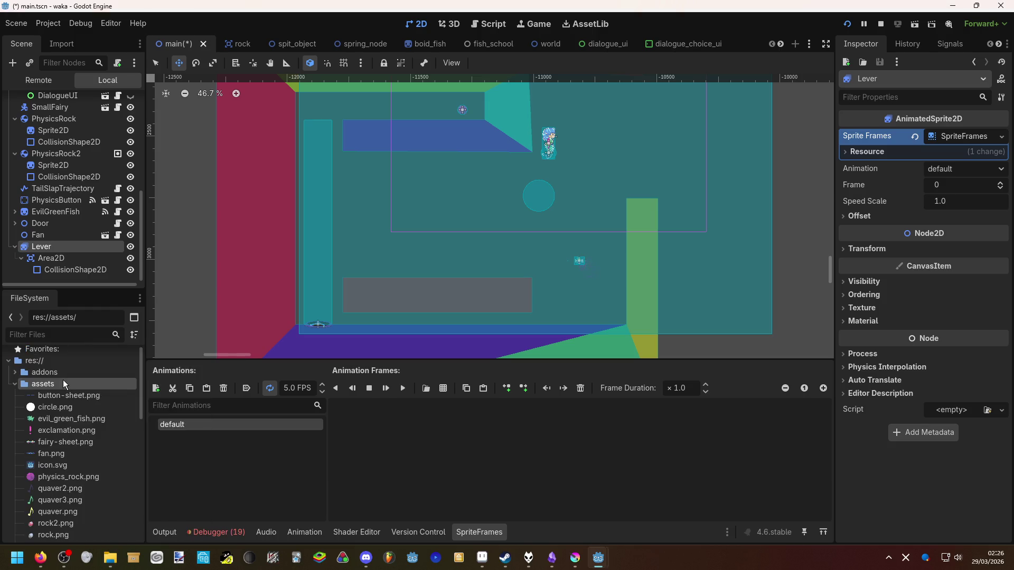
{"action": "right_click", "coordinate": [63, 383]}
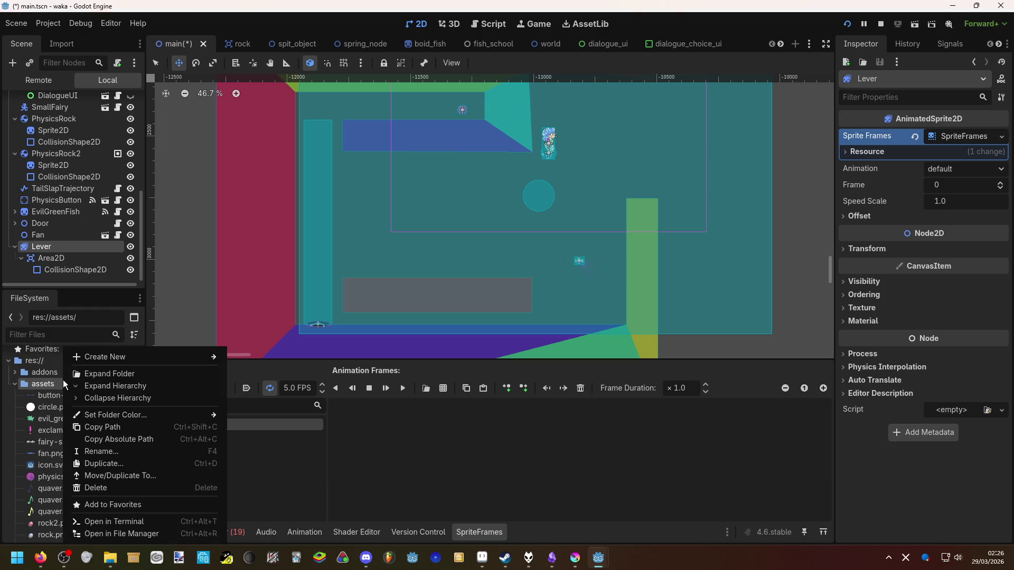
{"action": "left_click", "coordinate": [57, 384]}
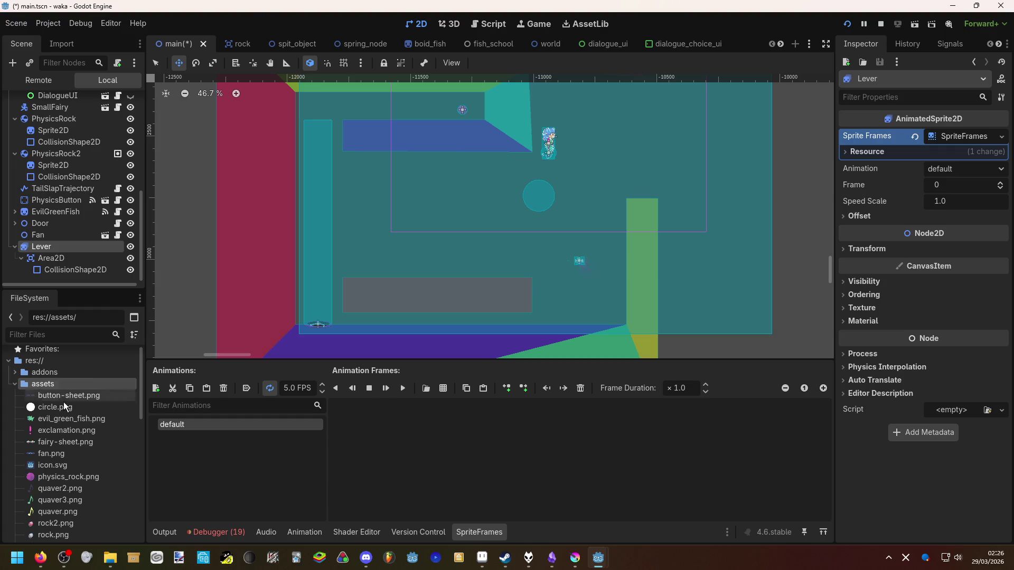
{"action": "scroll", "coordinate": [65, 408], "scroll_direction": "down", "scroll_amount": 2}
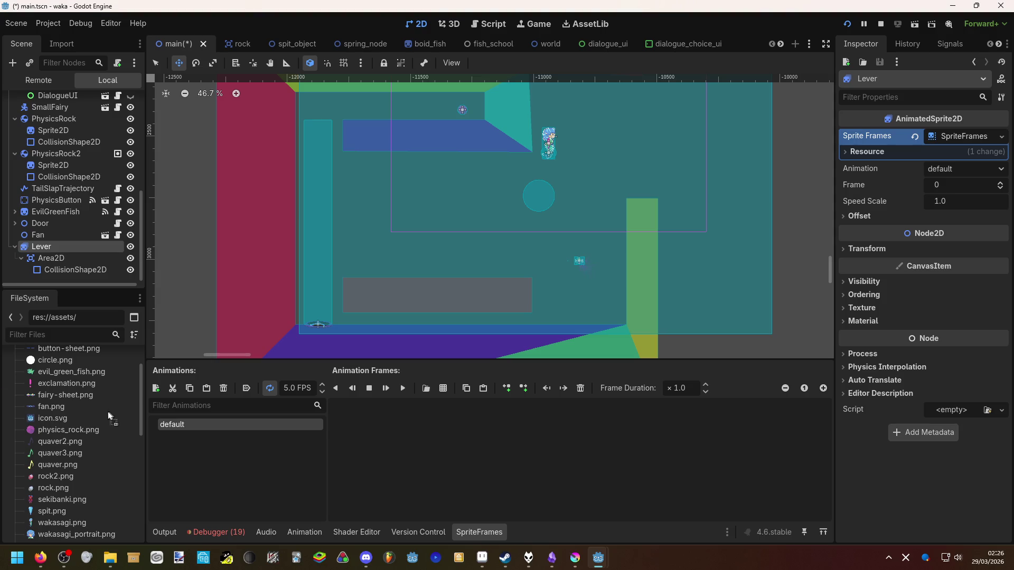
{"action": "scroll", "coordinate": [102, 411], "scroll_direction": "down", "scroll_amount": 3}
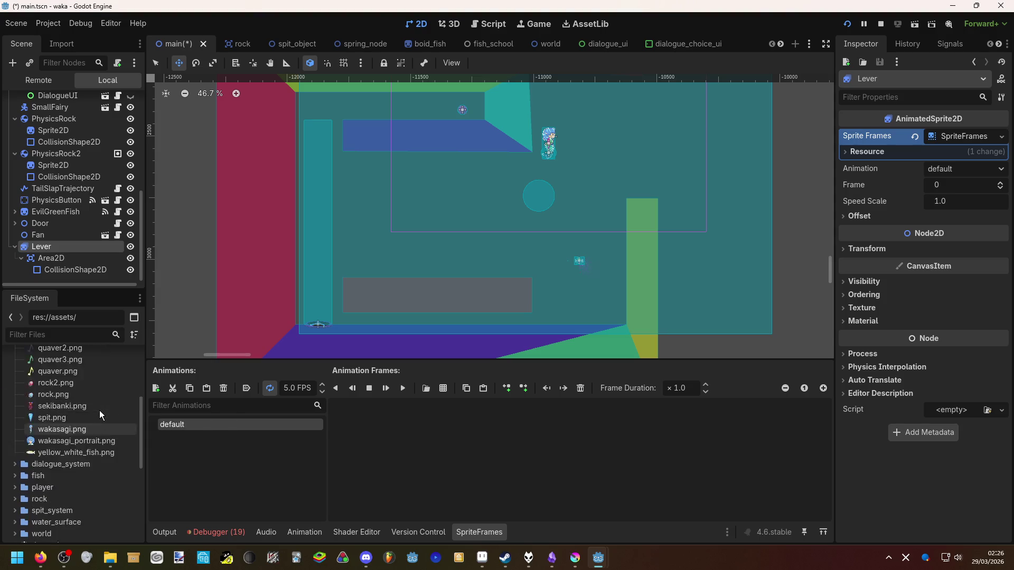
{"action": "scroll", "coordinate": [99, 410], "scroll_direction": "up", "scroll_amount": 5}
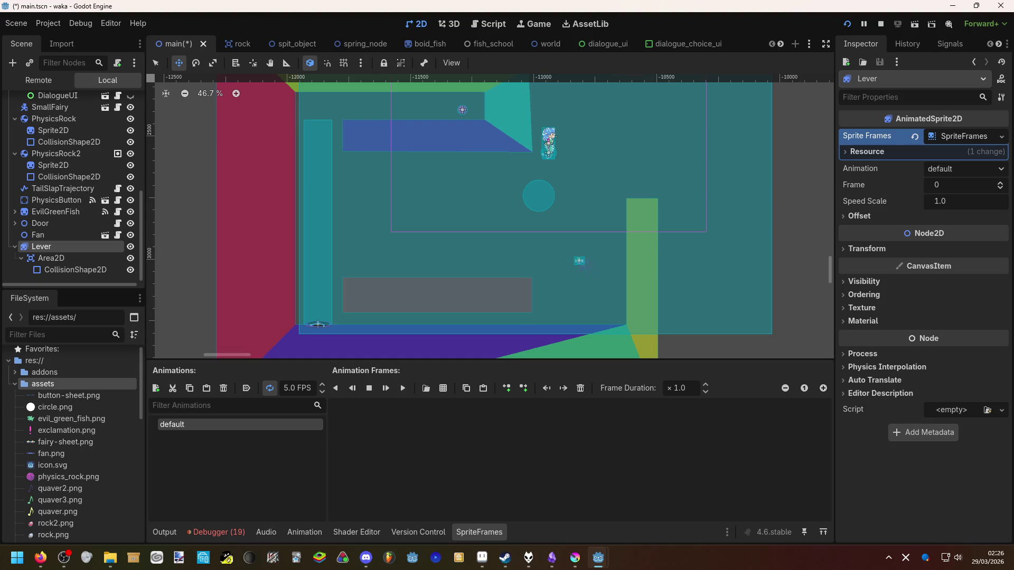
{"action": "scroll", "coordinate": [129, 450], "scroll_direction": "down", "scroll_amount": 3}
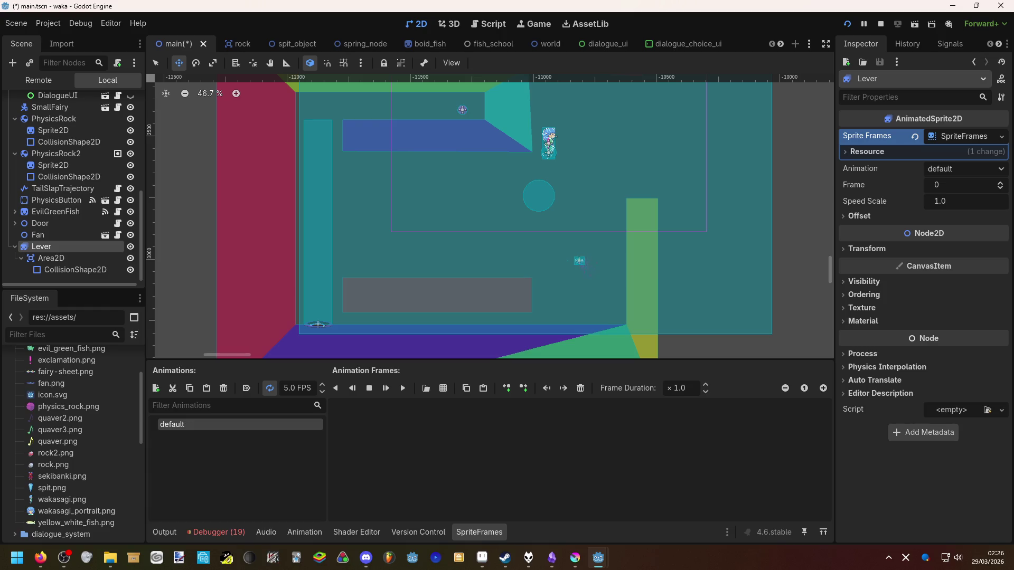
{"action": "key", "text": "alt+Tab"}
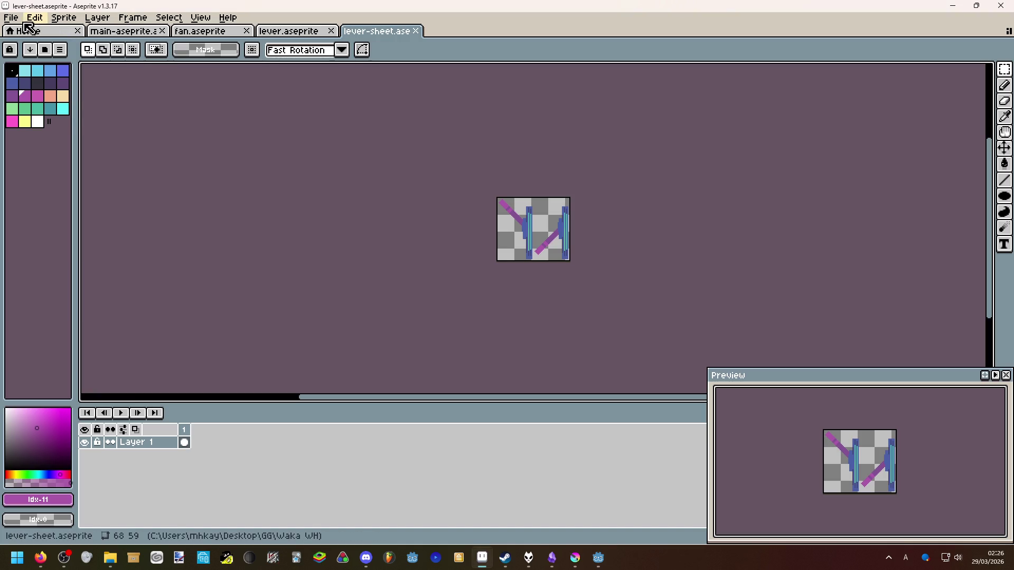
Export the sheet as lever-sheet.png using File > Export As and return to Godot
{"action": "left_click", "coordinate": [11, 18]}
{"action": "mouse_move", "coordinate": [78, 122]}
{"action": "left_click", "coordinate": [139, 123]}
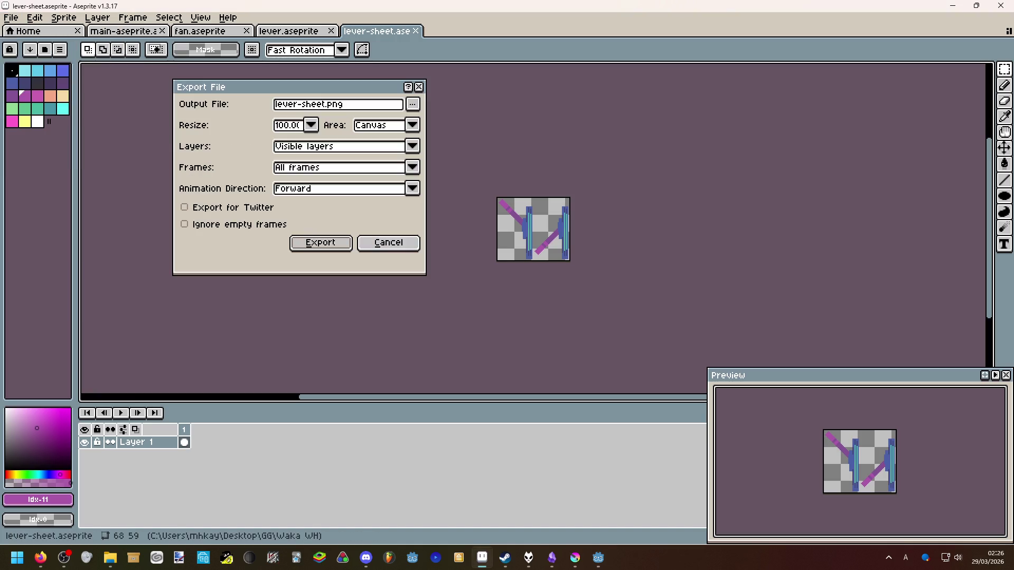
{"action": "left_click", "coordinate": [320, 243]}
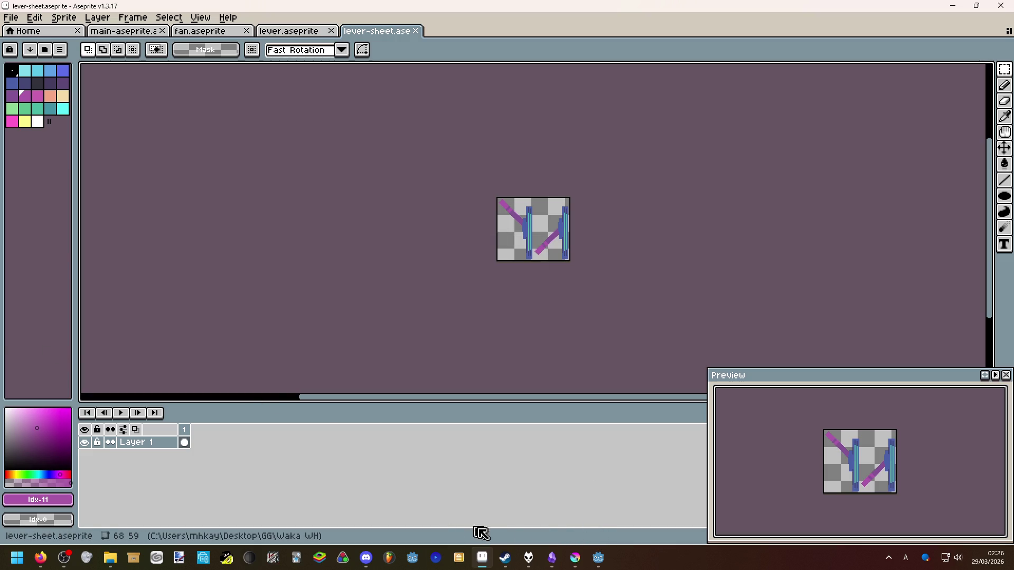
{"action": "mouse_move", "coordinate": [608, 565]}
{"action": "left_click", "coordinate": [574, 533]}
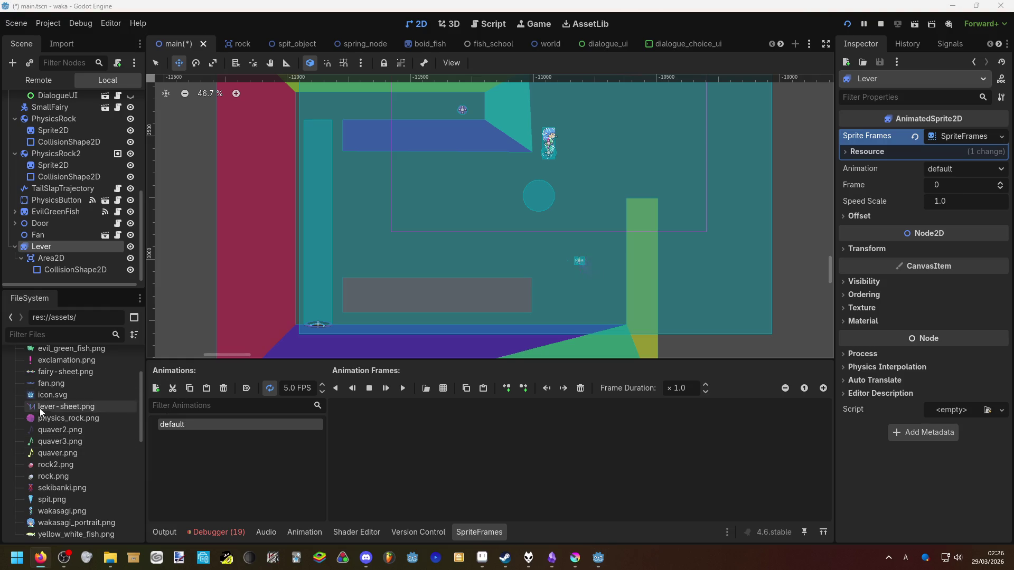
Pick assets/lever-sheet.png as the sprite sheet to add frames from
{"action": "left_click", "coordinate": [55, 405]}
{"action": "left_click", "coordinate": [442, 391]}
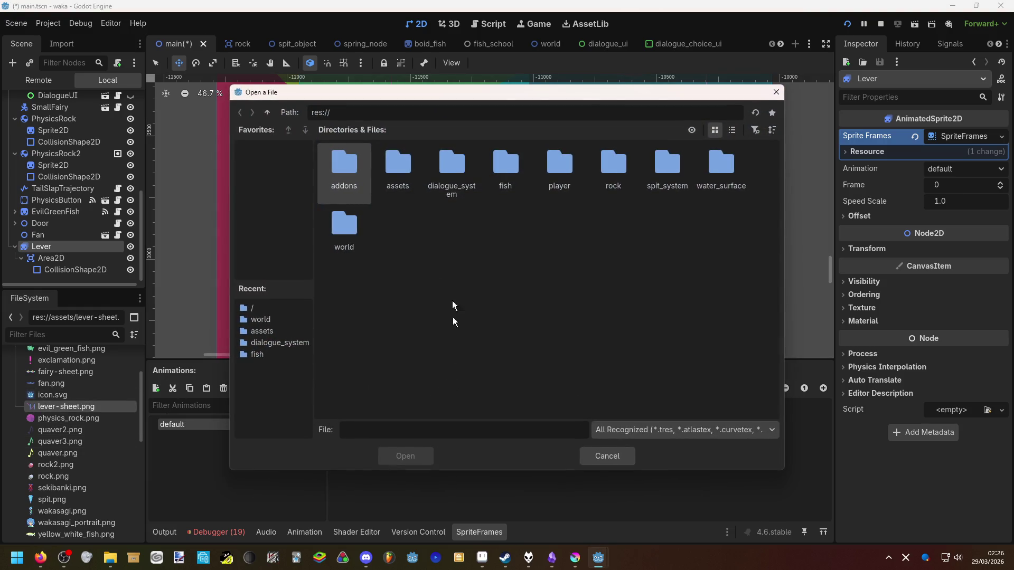
{"action": "double_click", "coordinate": [398, 165]}
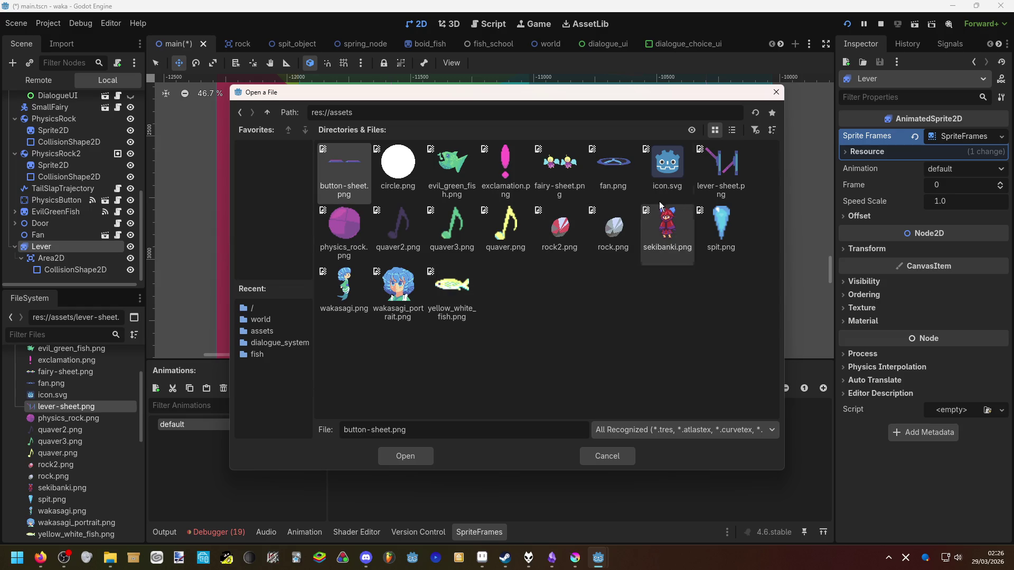
{"action": "double_click", "coordinate": [721, 169]}
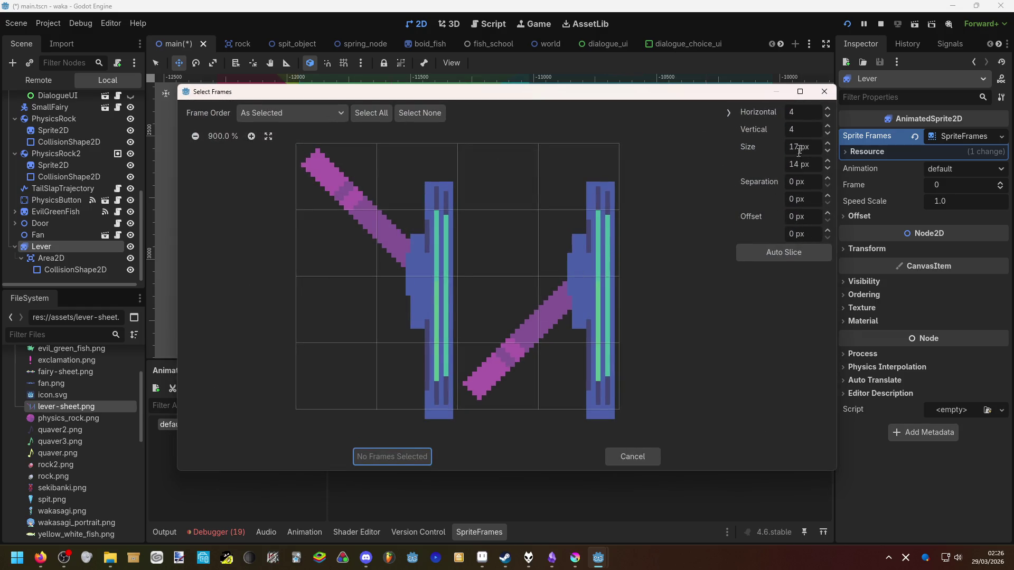
Slice the sheet as 2 horizontal by 1 vertical and add both frames
{"action": "left_click", "coordinate": [803, 112]}
{"action": "type", "text": "2"}
{"action": "key", "text": "Tab"}
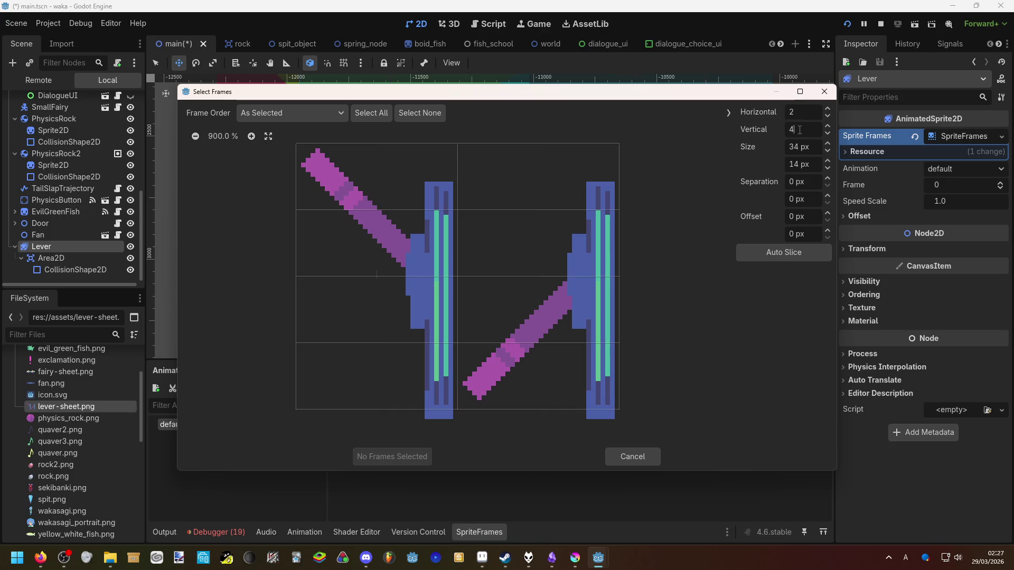
{"action": "type", "text": "1"}
{"action": "left_click", "coordinate": [790, 164]}
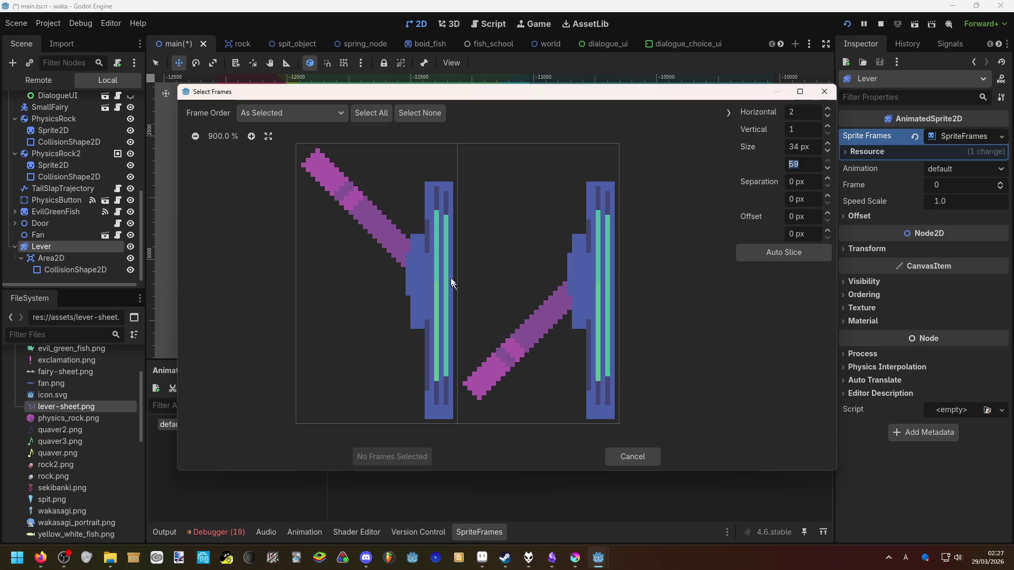
{"action": "left_click", "coordinate": [389, 242]}
{"action": "left_click", "coordinate": [501, 295]}
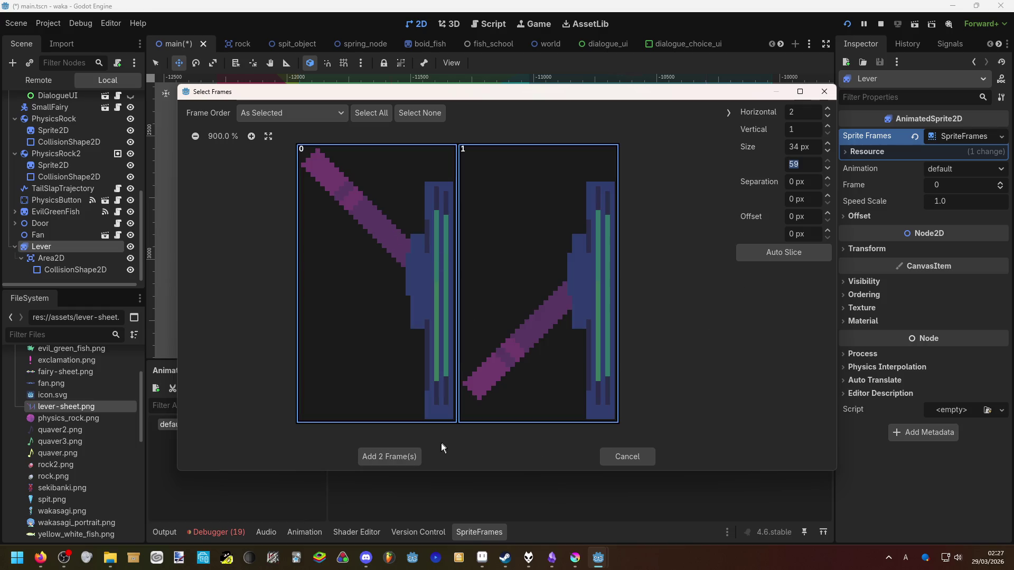
{"action": "left_click", "coordinate": [411, 453]}
{"action": "scroll", "coordinate": [459, 305], "scroll_direction": "down", "scroll_amount": 1}
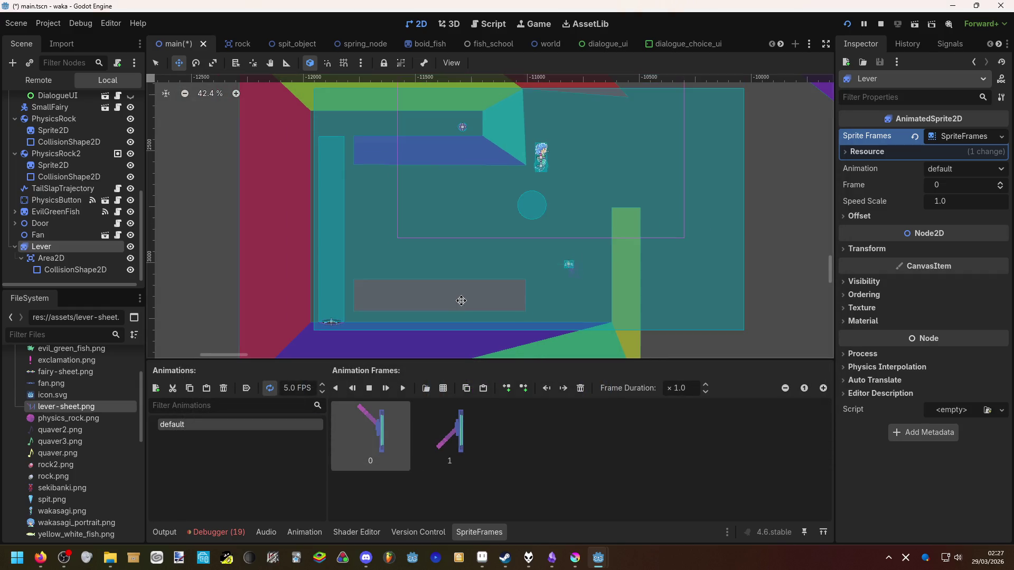
Drag the lever into the room beside the green pillar and nudge it into place
{"action": "scroll", "coordinate": [454, 303], "scroll_direction": "down", "scroll_amount": 15}
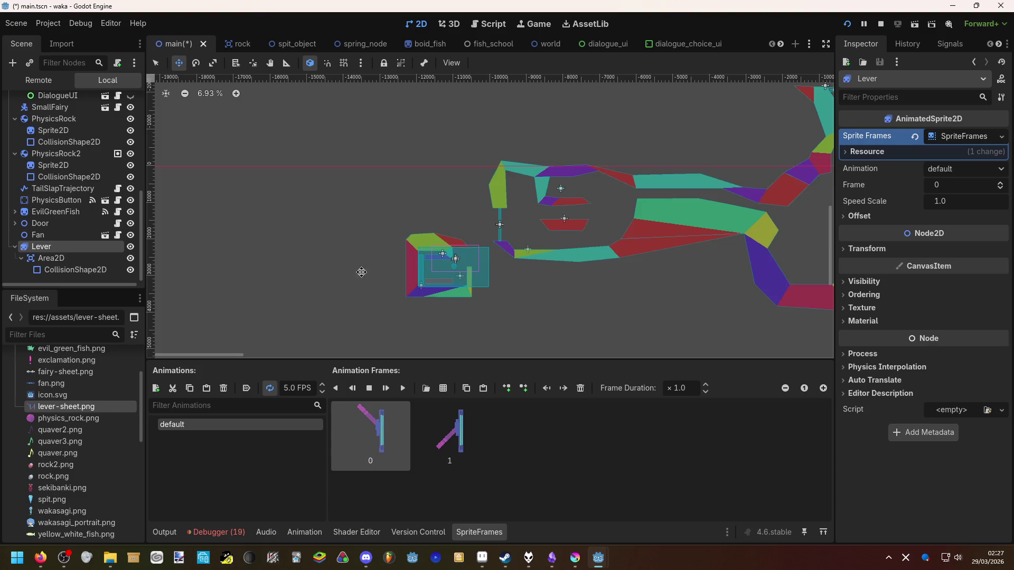
{"action": "scroll", "coordinate": [361, 272], "scroll_direction": "down", "scroll_amount": 3}
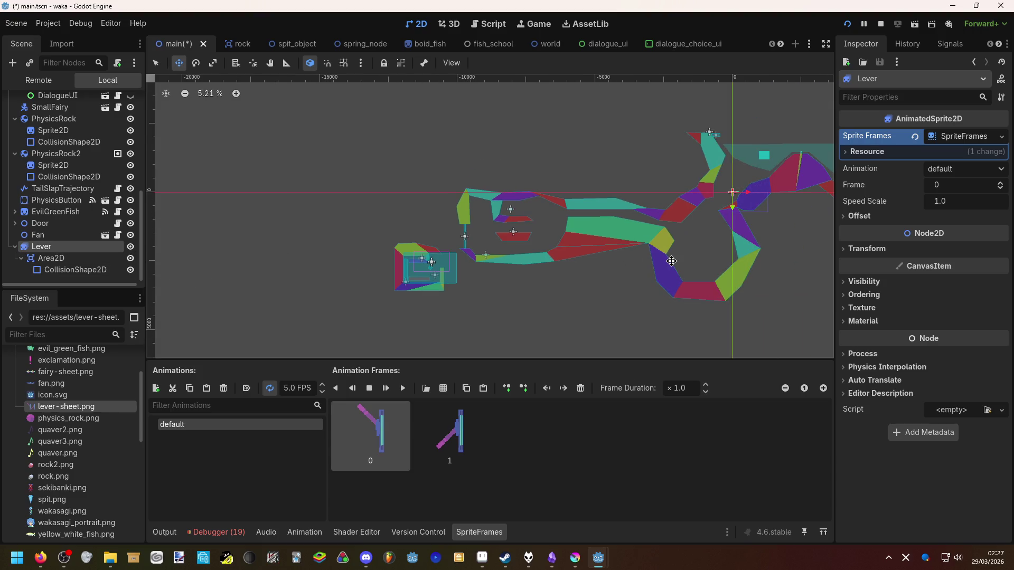
{"action": "mouse_move", "coordinate": [671, 261]}
{"action": "left_mouse_down"}
{"action": "mouse_move", "coordinate": [600, 287]}
{"action": "mouse_move", "coordinate": [380, 331]}
{"action": "mouse_move", "coordinate": [385, 316]}
{"action": "left_mouse_up"}
{"action": "scroll", "coordinate": [422, 254], "scroll_direction": "up", "scroll_amount": 20}
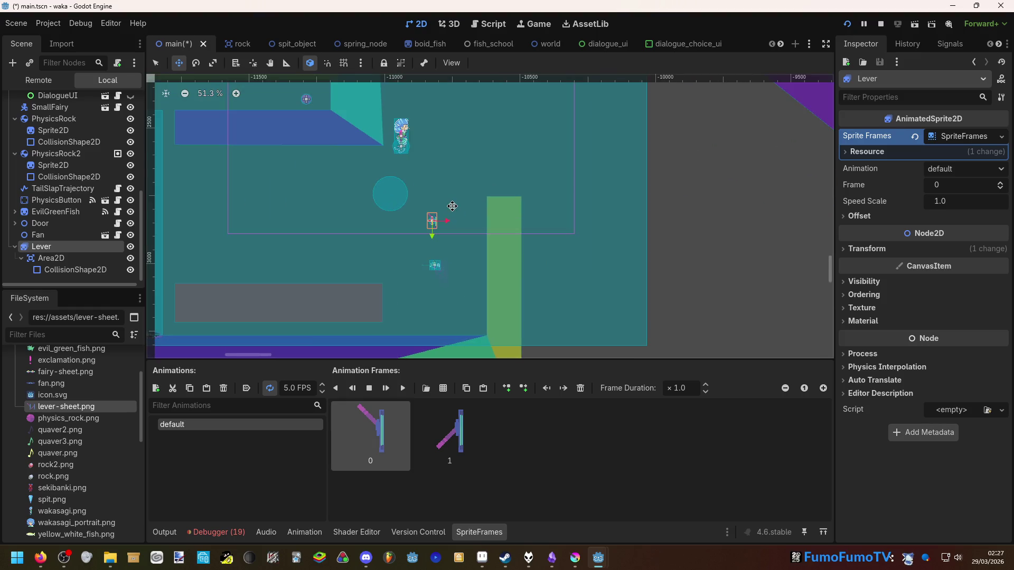
{"action": "scroll", "coordinate": [453, 206], "scroll_direction": "up", "scroll_amount": 3}
{"action": "left_click_drag", "start_coordinate": [452, 206], "coordinate": [528, 250]}
{"action": "scroll", "coordinate": [528, 250], "scroll_direction": "up", "scroll_amount": 3}
{"action": "left_click_drag", "start_coordinate": [517, 285], "coordinate": [524, 304]}
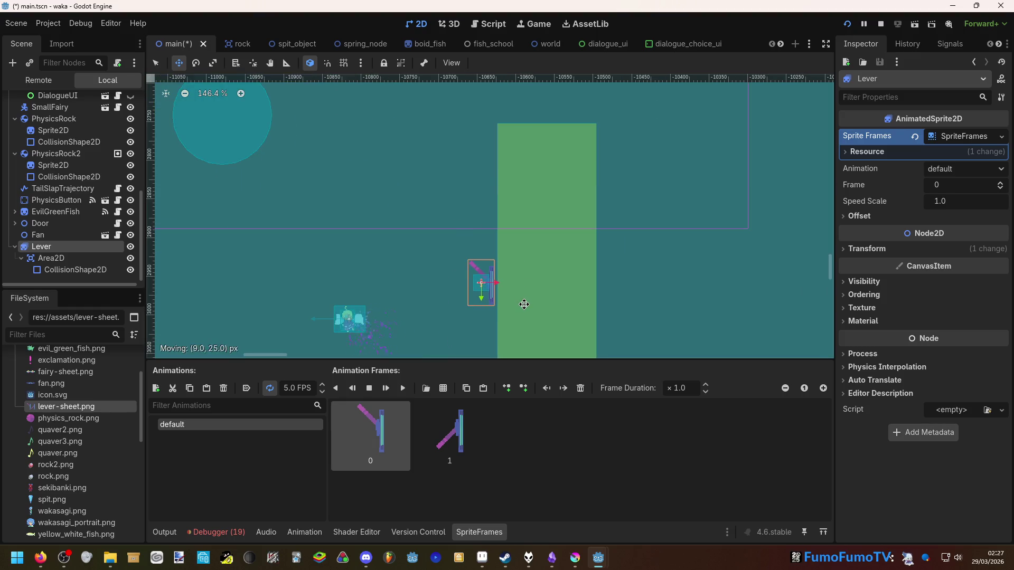
Set the lever flush against the green wall, zoom back out, and run the game
{"action": "scroll", "coordinate": [542, 206], "scroll_direction": "down", "scroll_amount": 4}
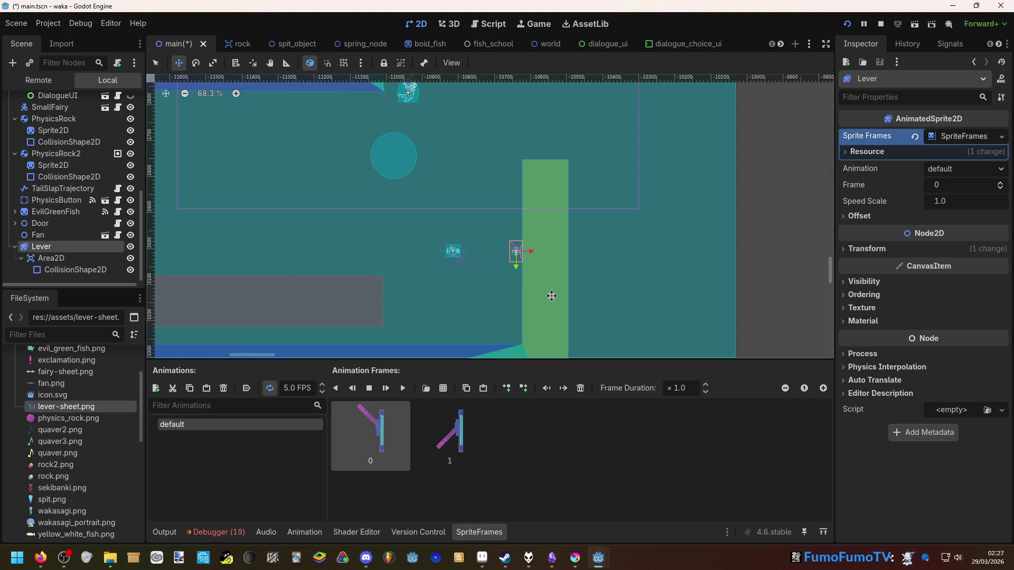
{"action": "scroll", "coordinate": [536, 229], "scroll_direction": "up", "scroll_amount": 4}
{"action": "mouse_move", "coordinate": [494, 211]}
{"action": "left_mouse_down"}
{"action": "mouse_move", "coordinate": [486, 292]}
{"action": "mouse_move", "coordinate": [457, 312]}
{"action": "left_mouse_up"}
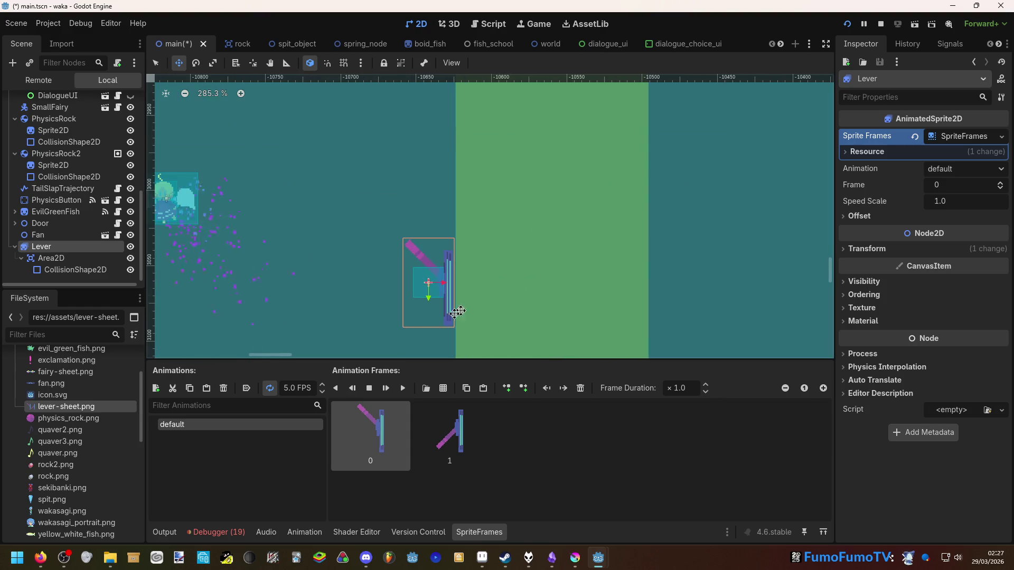
{"action": "scroll", "coordinate": [458, 311], "scroll_direction": "up", "scroll_amount": 2}
{"action": "scroll", "coordinate": [513, 208], "scroll_direction": "down", "scroll_amount": 10}
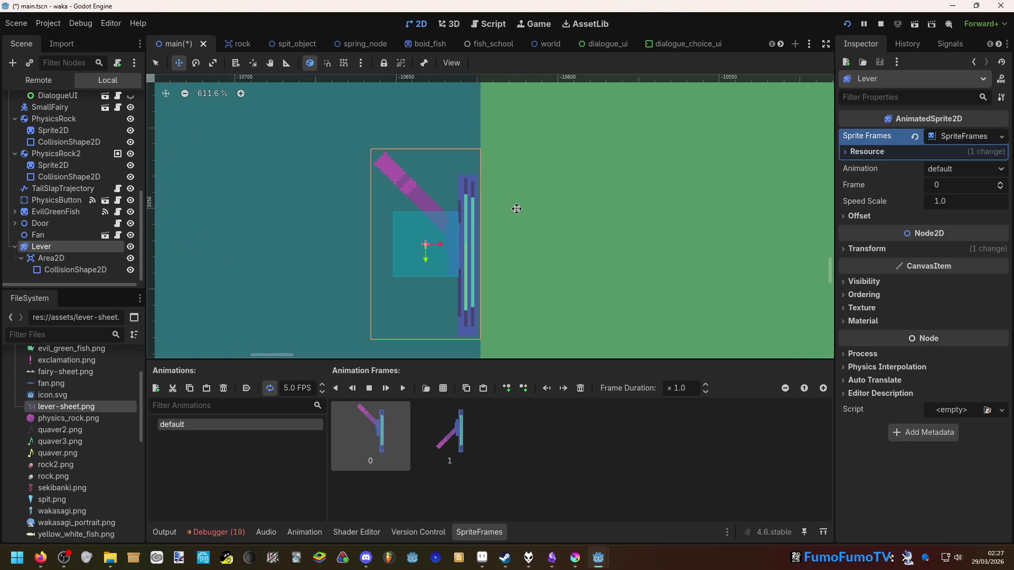
{"action": "left_click", "coordinate": [849, 24]}
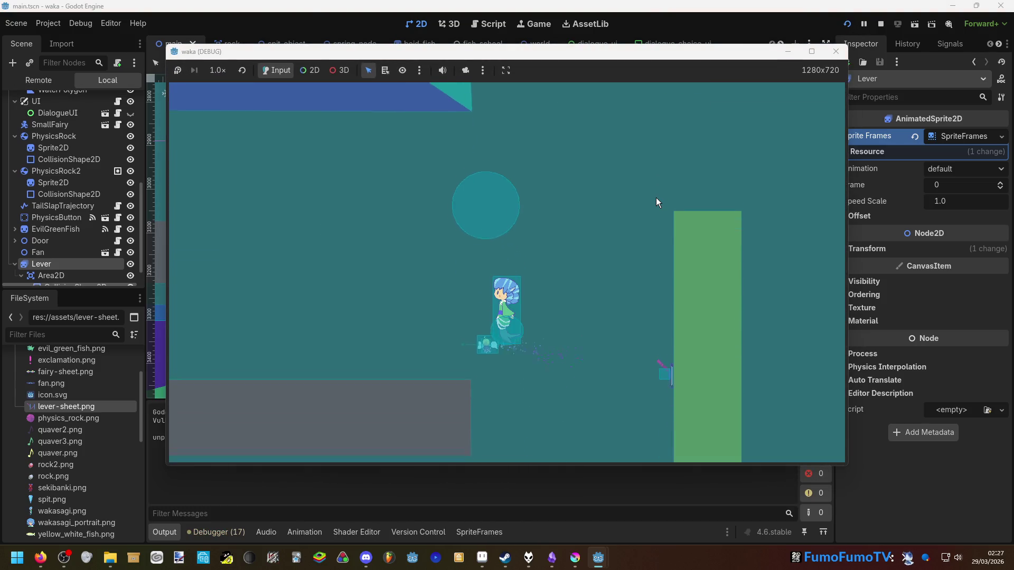
Swim the character left, then up, then back down and right
{"action": "key", "text": "Left"}
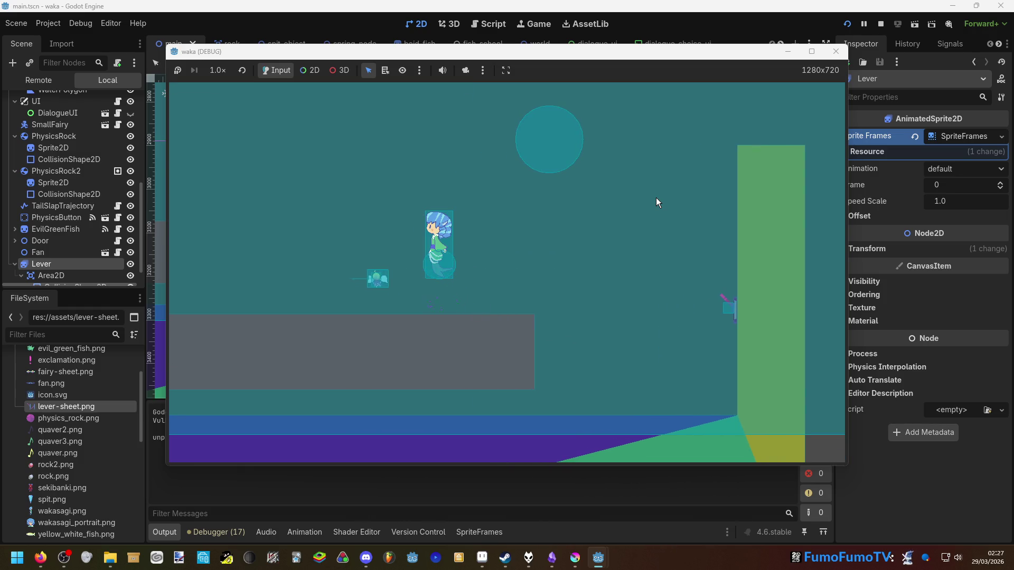
{"action": "key", "text": "Left"}
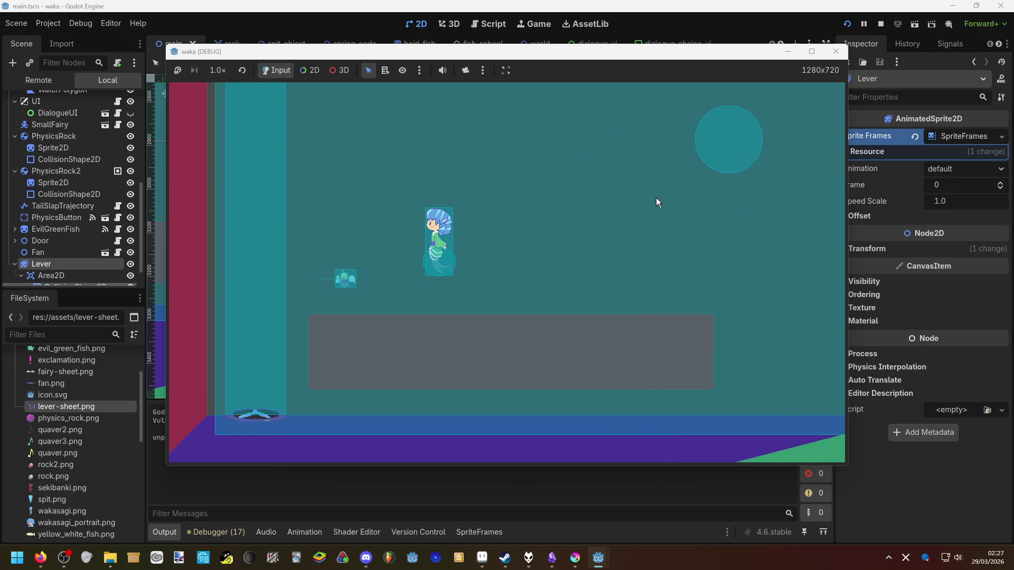
{"action": "key", "text": "Up"}
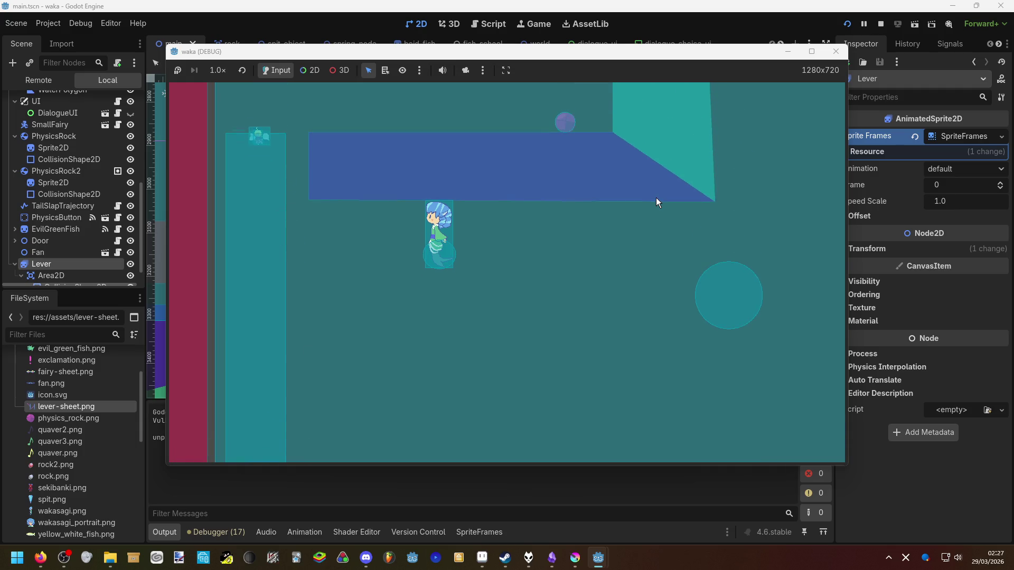
{"action": "key", "text": "Left"}
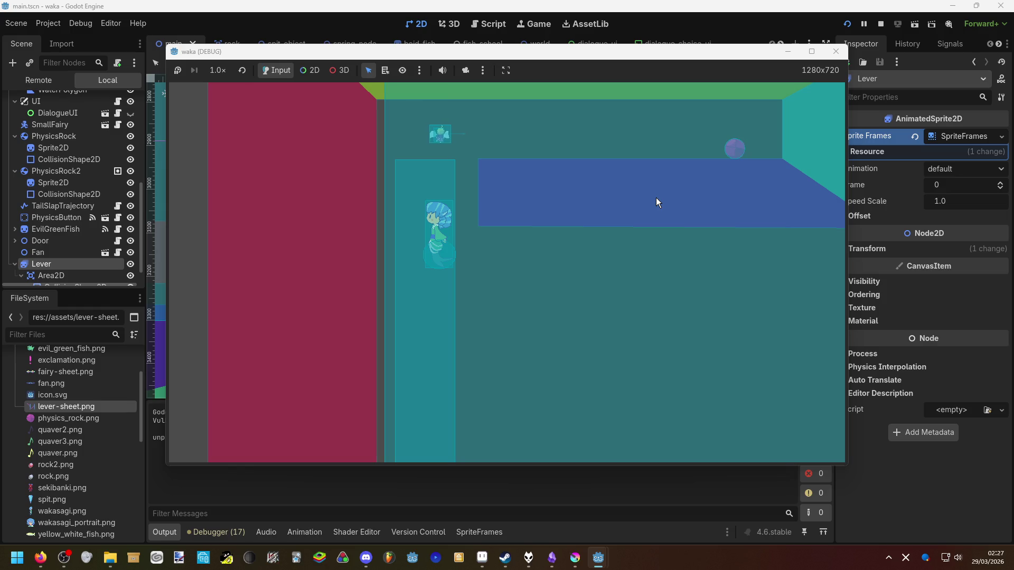
{"action": "key", "text": "Right"}
{"action": "key", "text": "Down"}
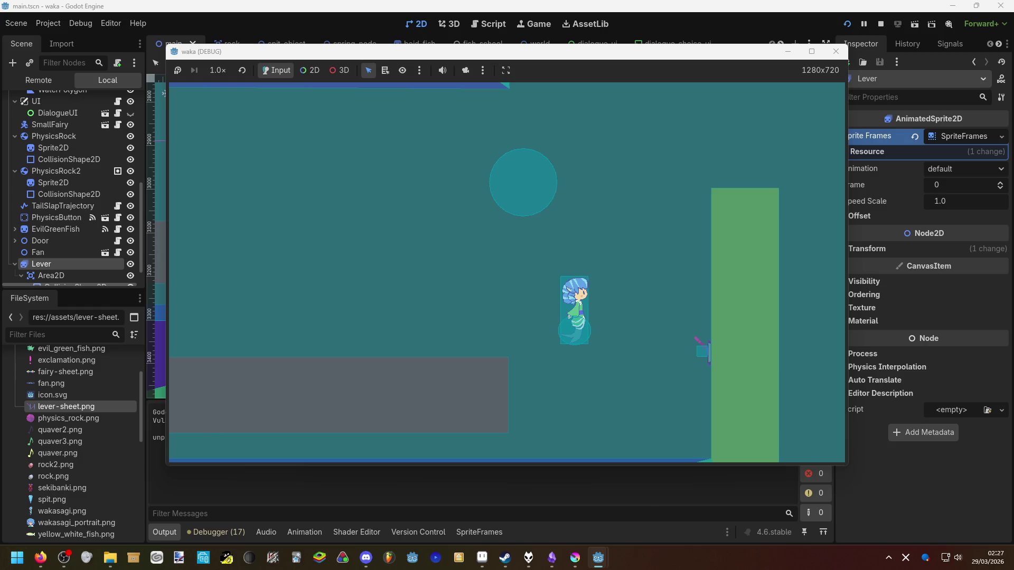
{"action": "key", "text": "alt+Tab"}
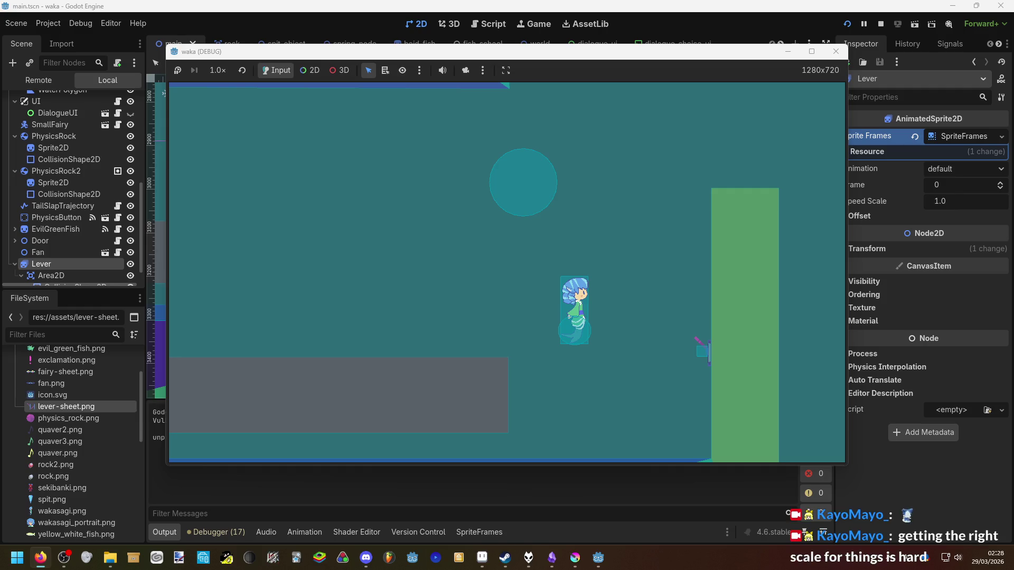
Swim through the fan column, up toward the red wall, and back down out of the column
{"action": "key", "text": "Left"}
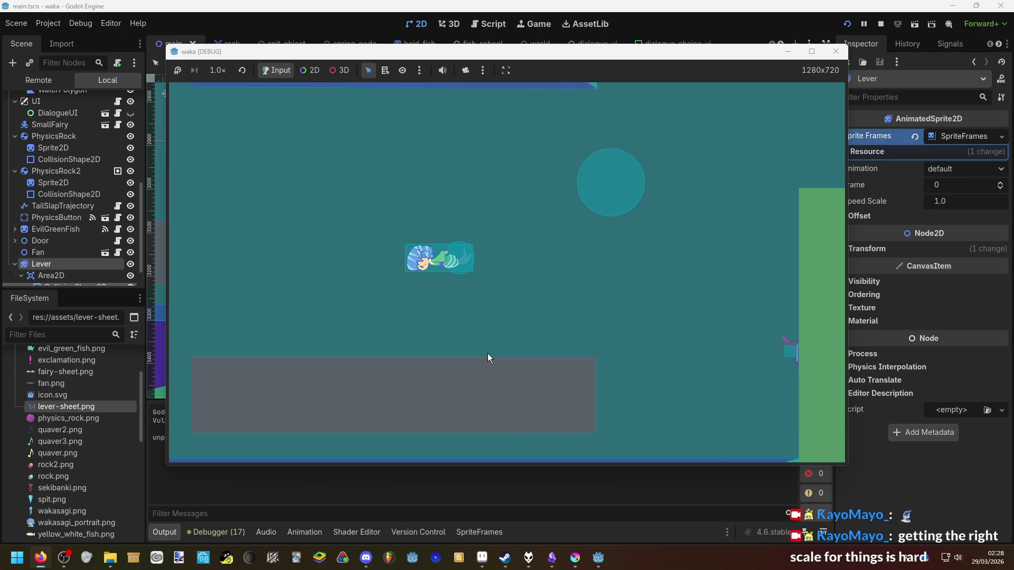
{"action": "key", "text": "Left"}
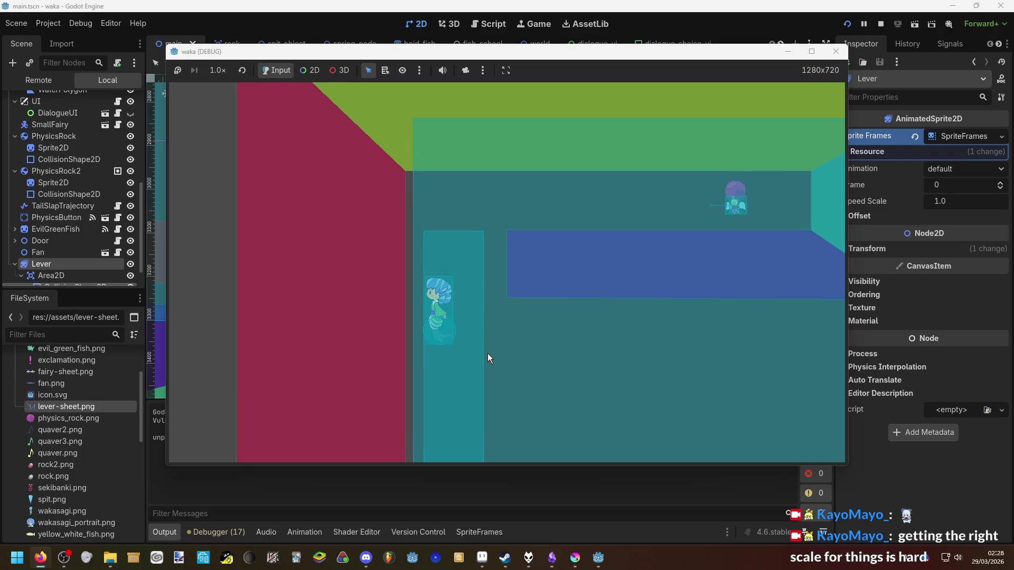
{"action": "key", "text": "Right"}
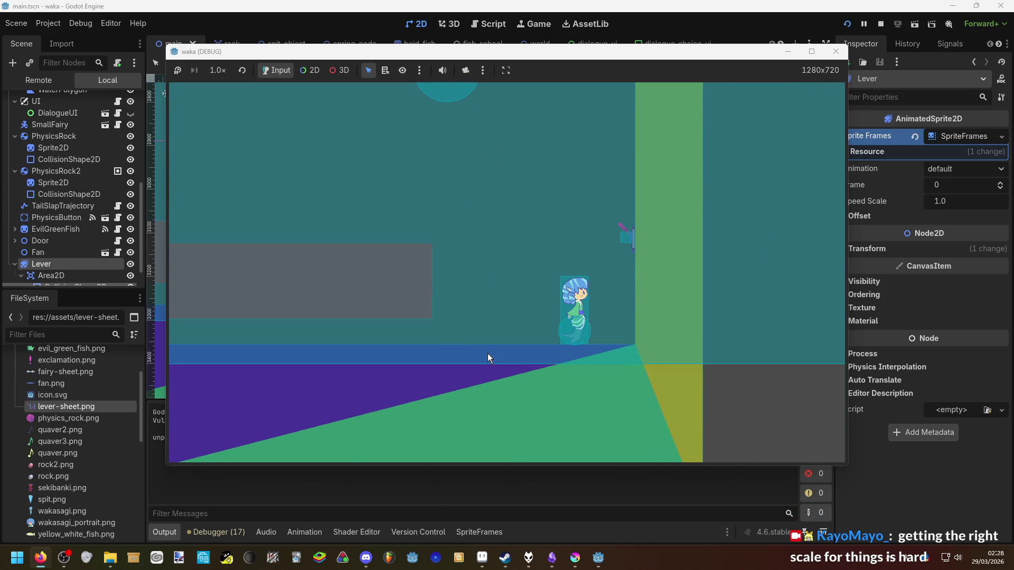
{"action": "key", "text": "space"}
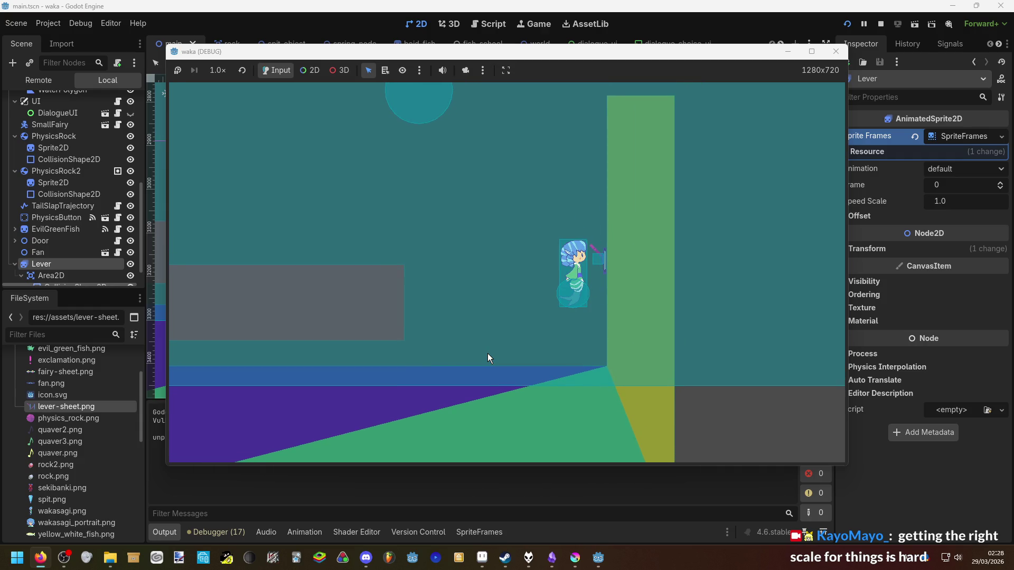
{"action": "key", "text": "Left"}
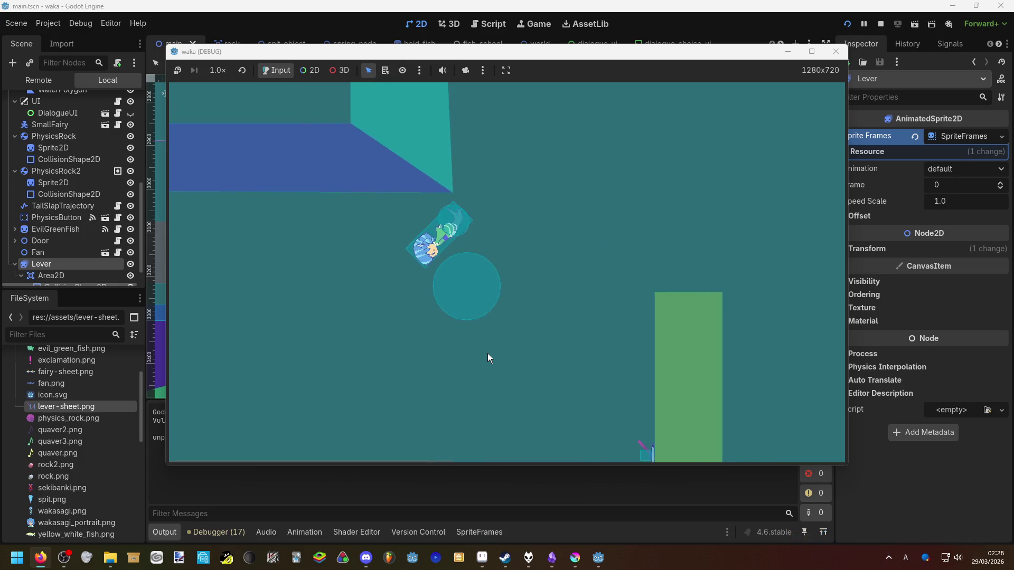
{"action": "key", "text": "Left"}
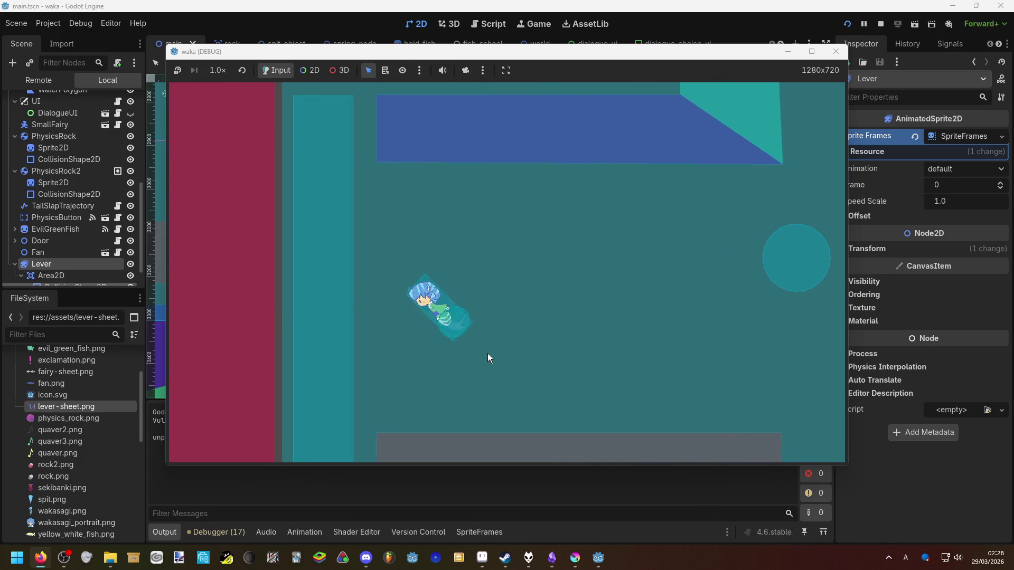
{"action": "key", "text": "Up"}
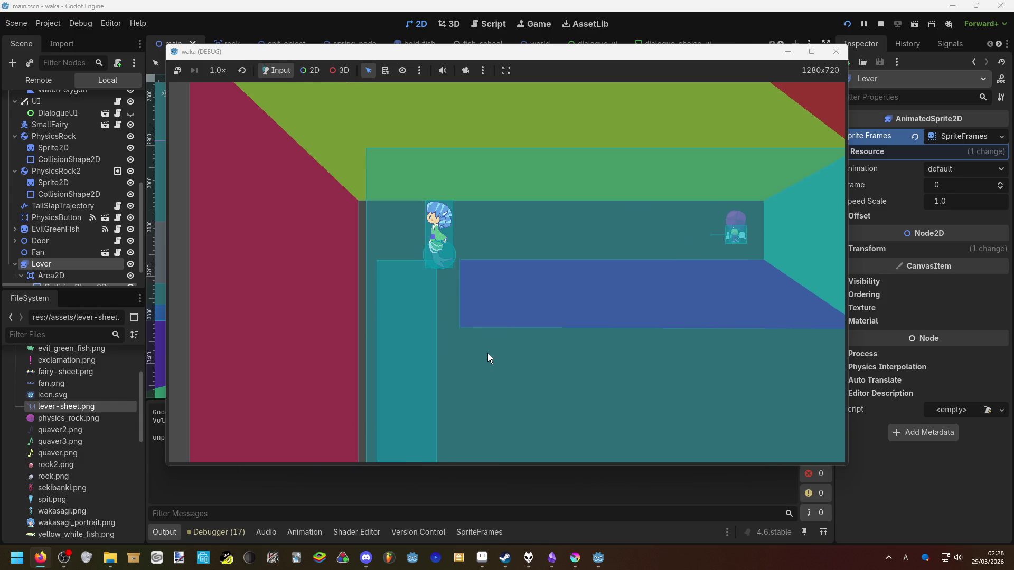
{"action": "key", "text": "Down"}
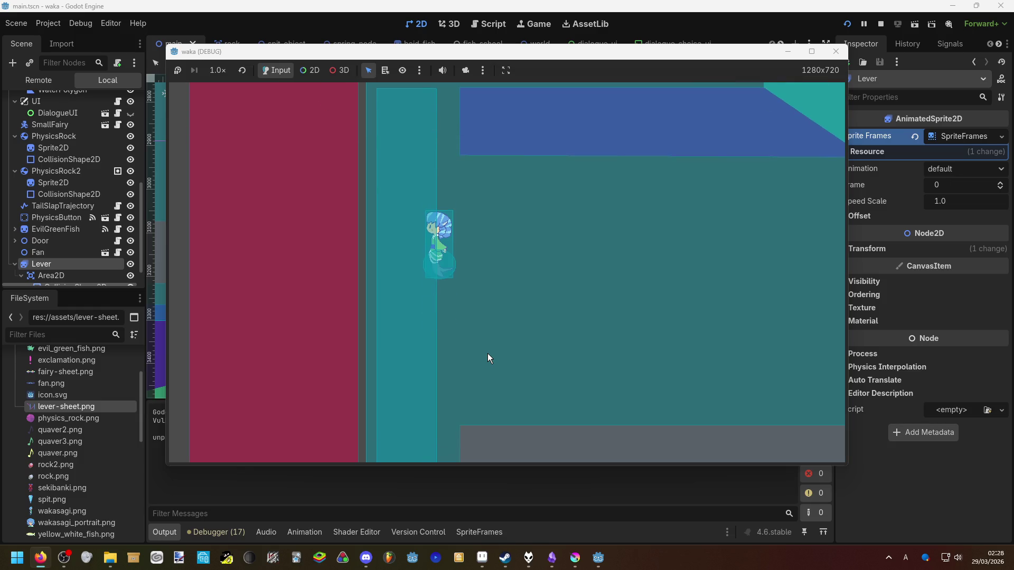
{"action": "key", "text": "Up"}
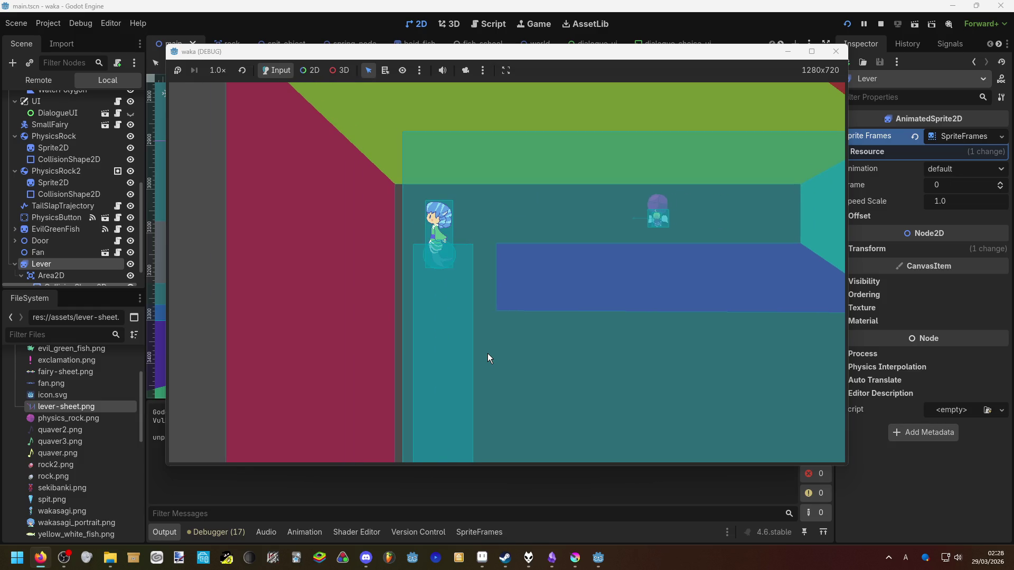
{"action": "key", "text": "Down"}
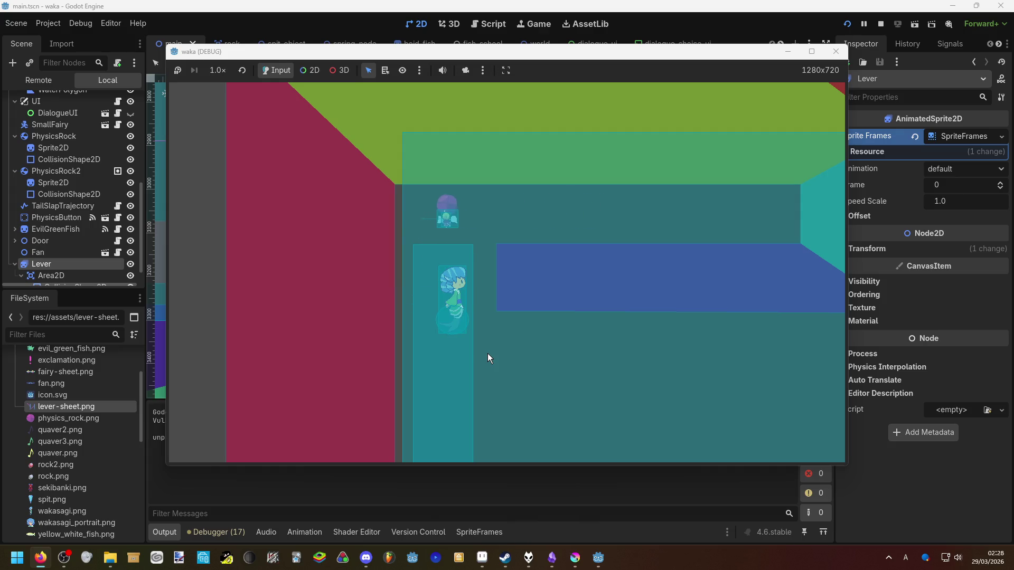
{"action": "key", "text": "Right"}
{"action": "key", "text": "Down"}
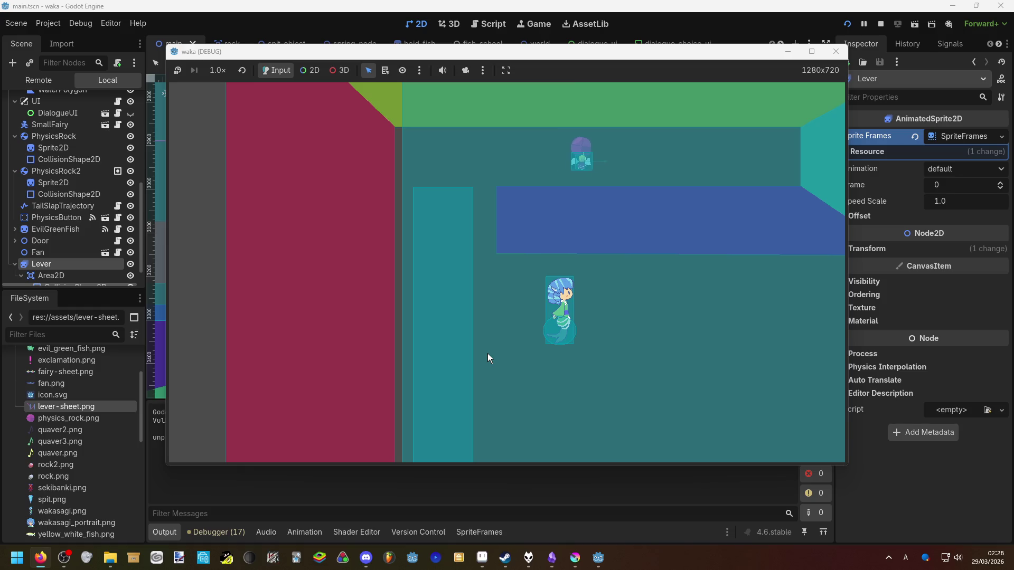
Swim down to the lever, tail-slap it to flip it, then return to the editor
{"action": "key", "text": "Down"}
{"action": "key", "text": "Right"}
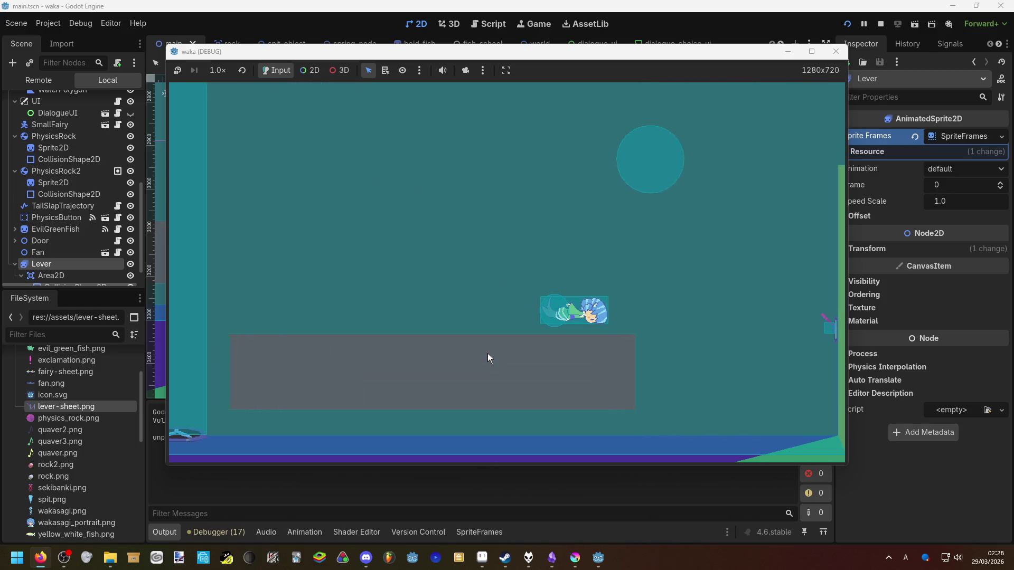
{"action": "key", "text": "Up"}
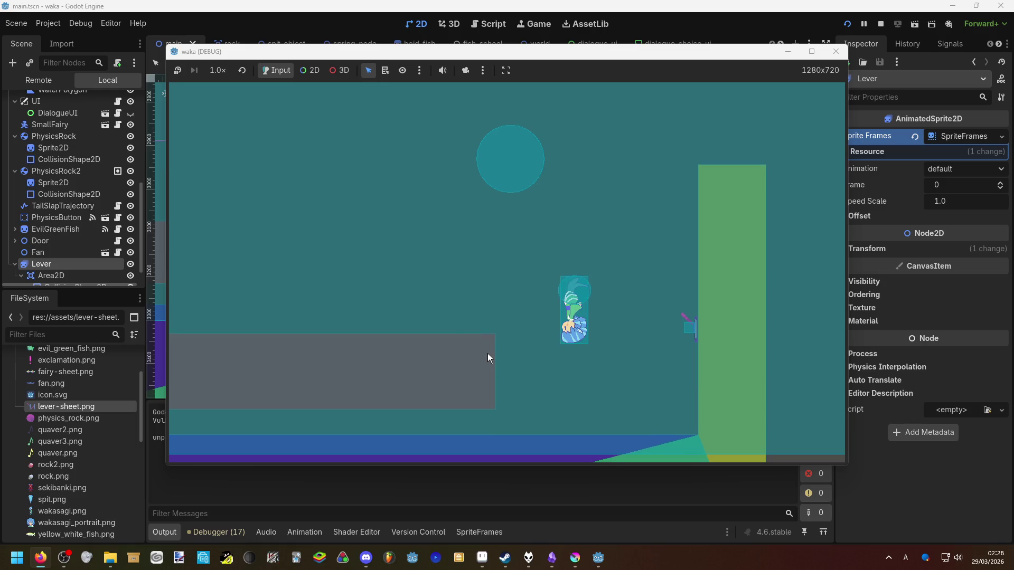
{"action": "key", "text": "Up"}
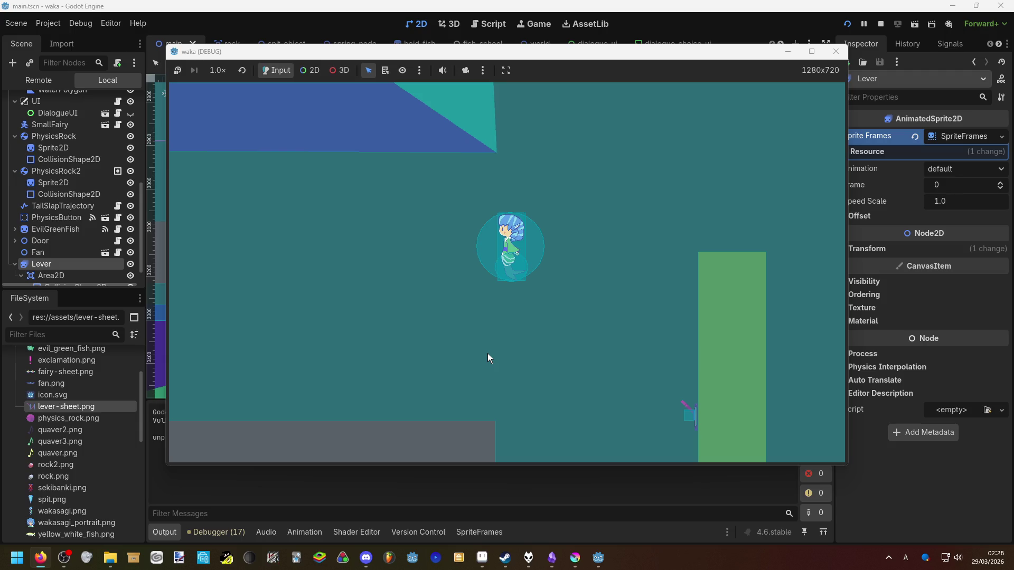
{"action": "key", "text": "Down"}
{"action": "key", "text": "Right"}
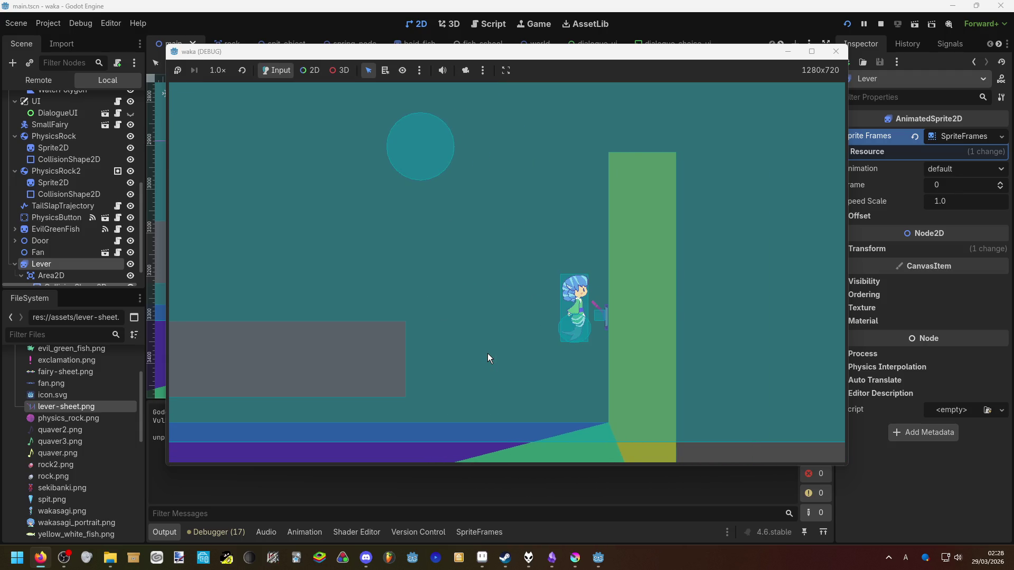
{"action": "key", "text": "space"}
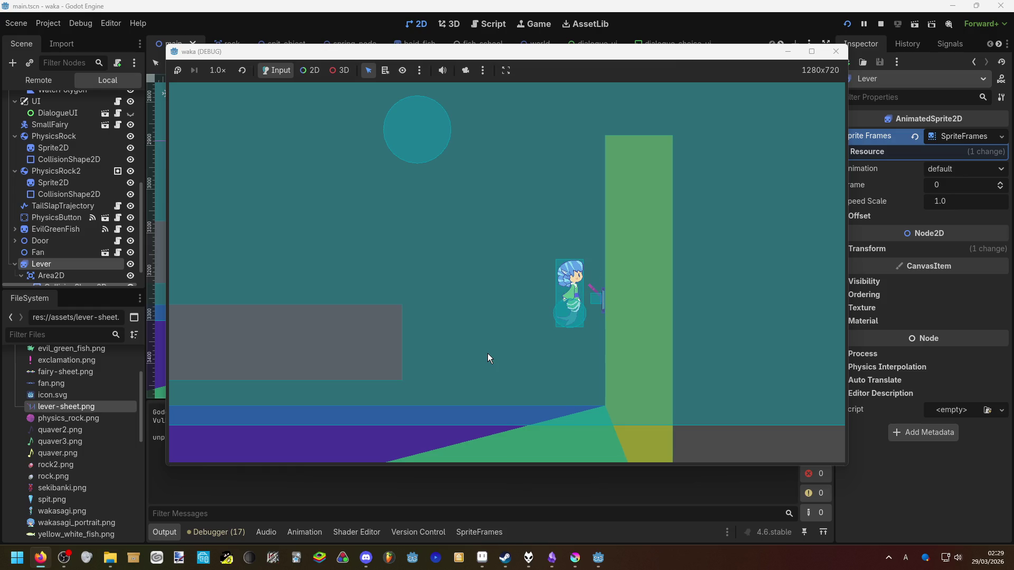
{"action": "key", "text": "Left"}
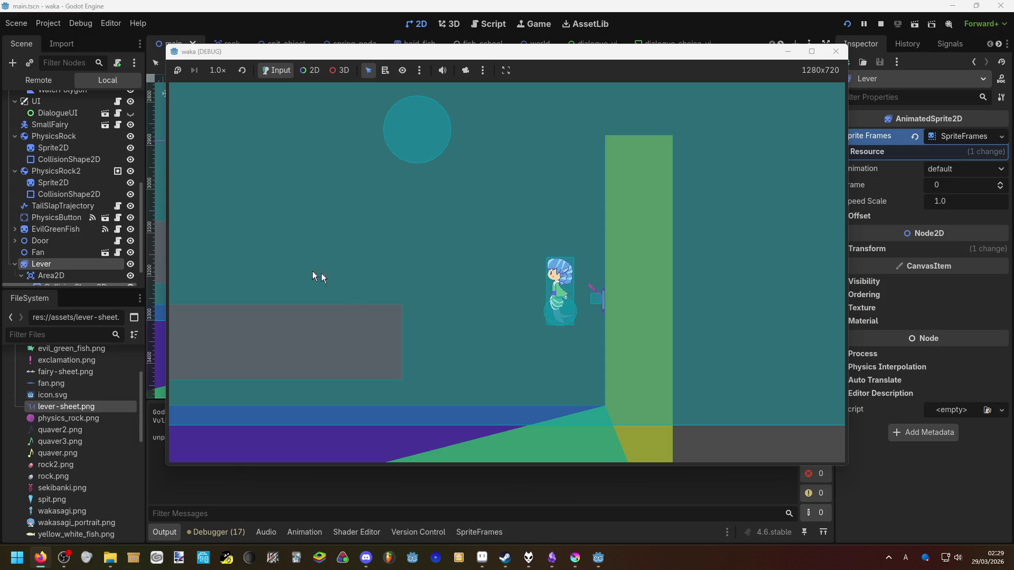
{"action": "left_click", "coordinate": [56, 266]}
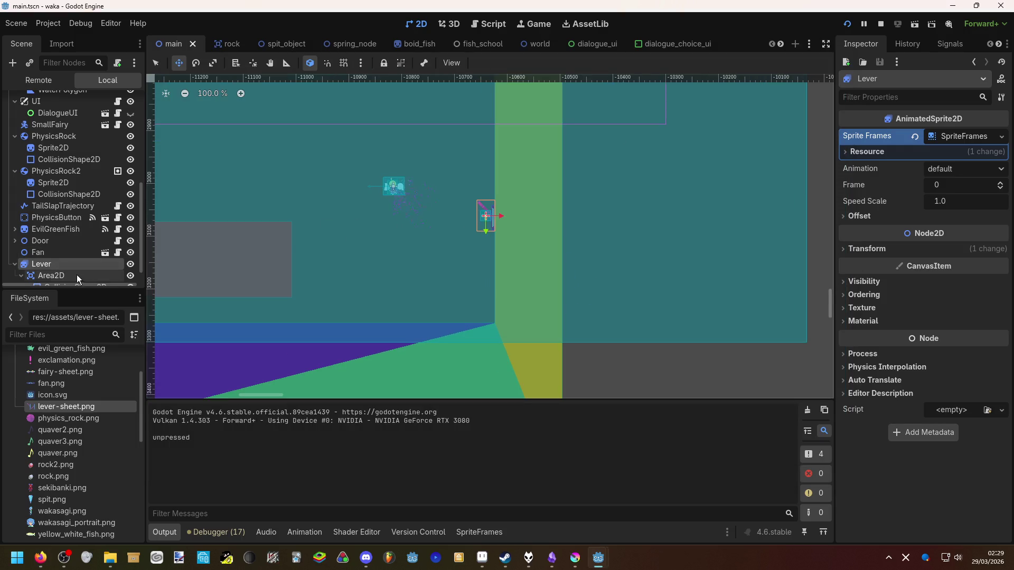
Resize the lever's CollisionShape2D so it fits over the lever sprite
{"action": "left_click", "coordinate": [51, 275]}
{"action": "scroll", "coordinate": [550, 223], "scroll_direction": "up", "scroll_amount": 4}
{"action": "scroll", "coordinate": [533, 214], "scroll_direction": "up", "scroll_amount": 1}
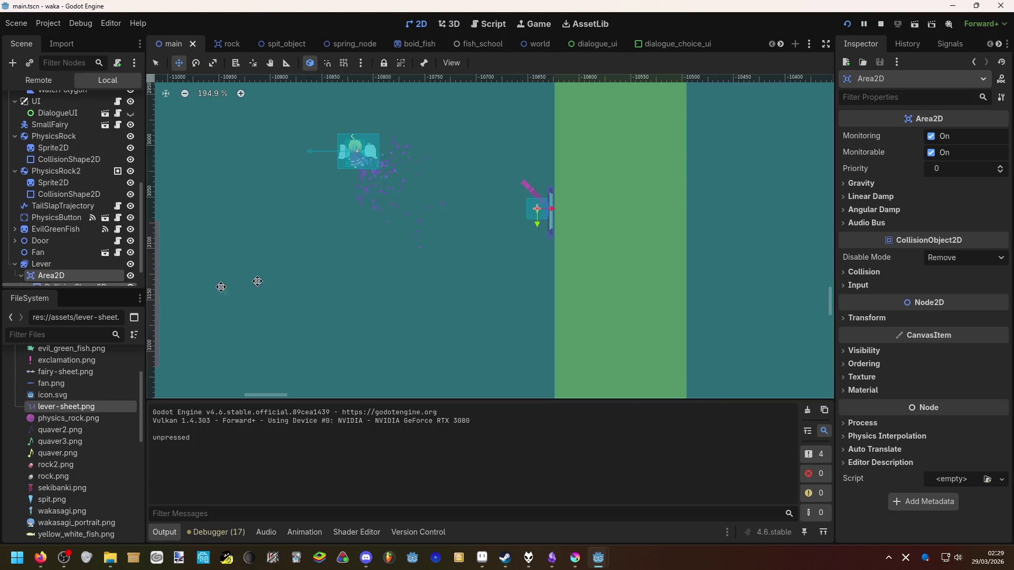
{"action": "scroll", "coordinate": [62, 275], "scroll_direction": "down", "scroll_amount": 1}
{"action": "left_click", "coordinate": [66, 270]}
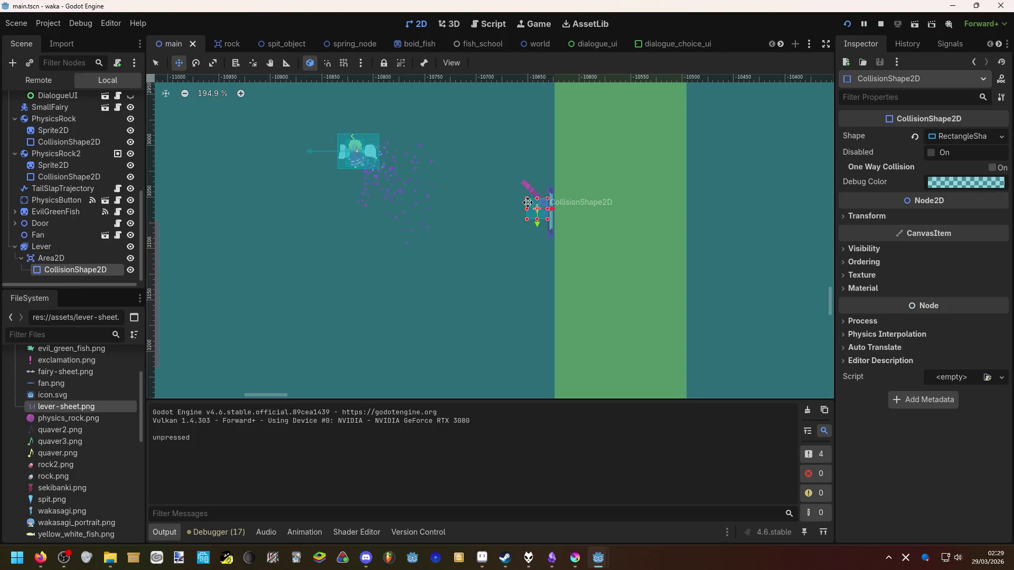
{"action": "left_click_drag", "start_coordinate": [513, 193], "coordinate": [460, 149]}
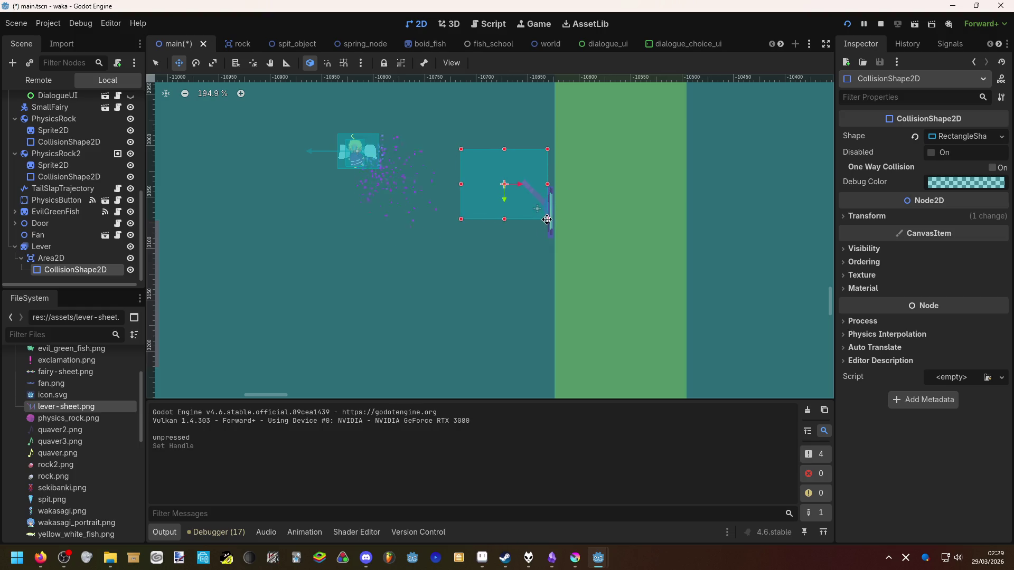
{"action": "mouse_move", "coordinate": [547, 220]}
{"action": "left_mouse_down"}
{"action": "mouse_move", "coordinate": [568, 256]}
{"action": "mouse_move", "coordinate": [620, 264]}
{"action": "mouse_move", "coordinate": [621, 279]}
{"action": "mouse_move", "coordinate": [602, 262]}
{"action": "mouse_move", "coordinate": [623, 279]}
{"action": "mouse_move", "coordinate": [546, 278]}
{"action": "mouse_move", "coordinate": [545, 243]}
{"action": "mouse_move", "coordinate": [535, 246]}
{"action": "left_mouse_up"}
Run the game with F5 to test the lever
{"action": "scroll", "coordinate": [542, 305], "scroll_direction": "down", "scroll_amount": 1}
{"action": "scroll", "coordinate": [543, 306], "scroll_direction": "down", "scroll_amount": 1}
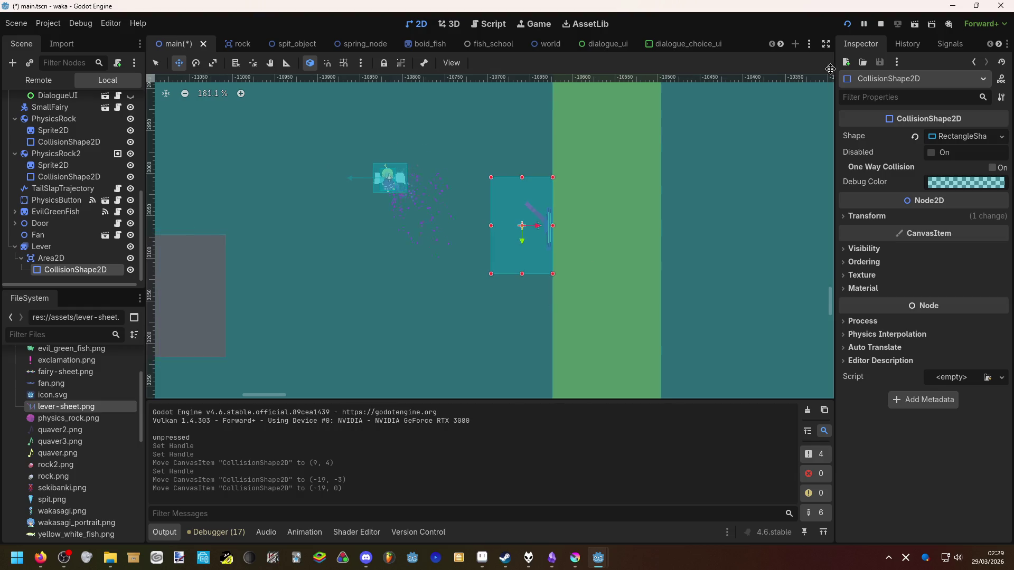
{"action": "left_click", "coordinate": [848, 28]}
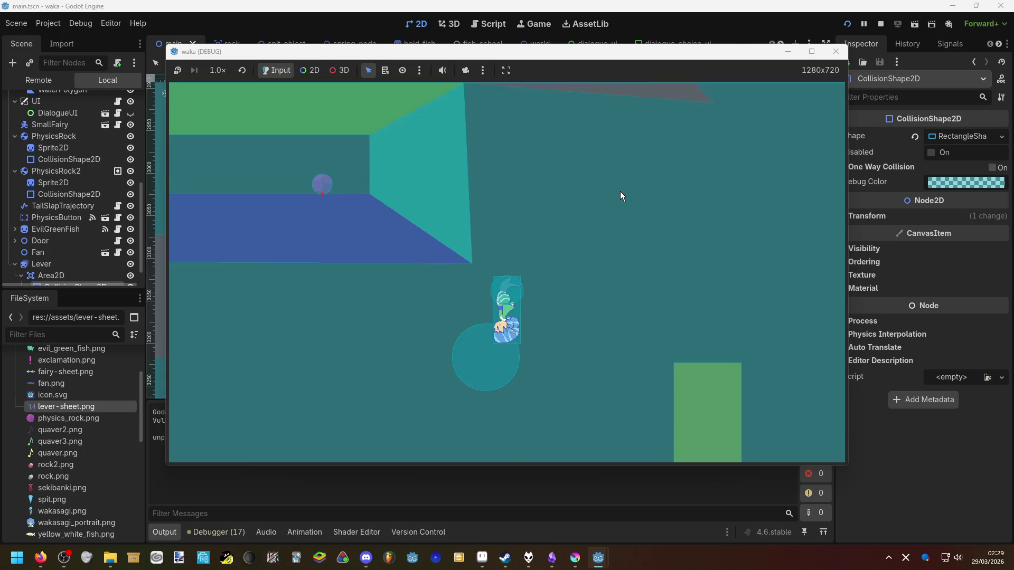
Swim right toward the lever, stop the game, nudge the collision shape slightly, and rerun
{"action": "key", "text": "Right"}
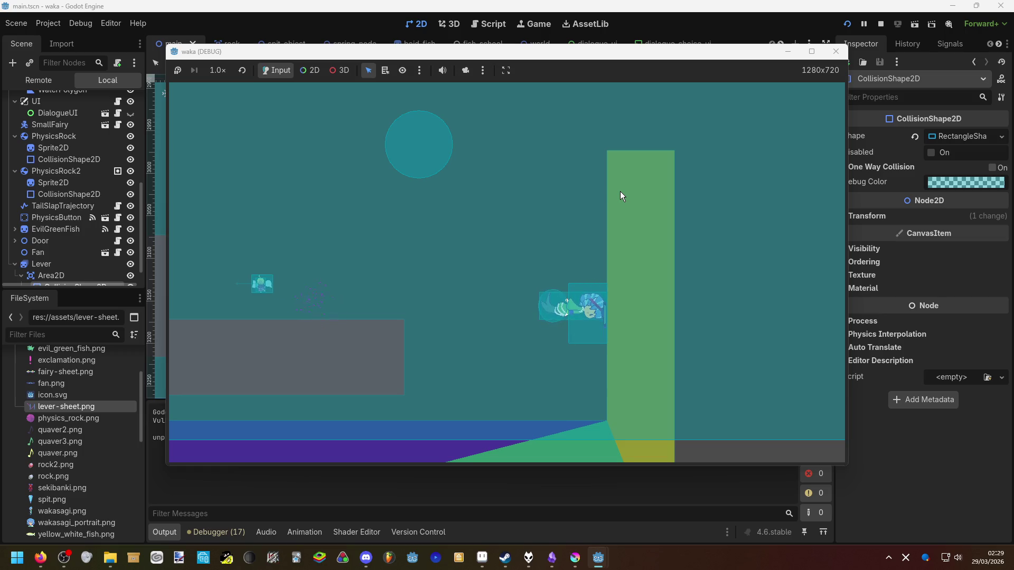
{"action": "key", "text": "F8"}
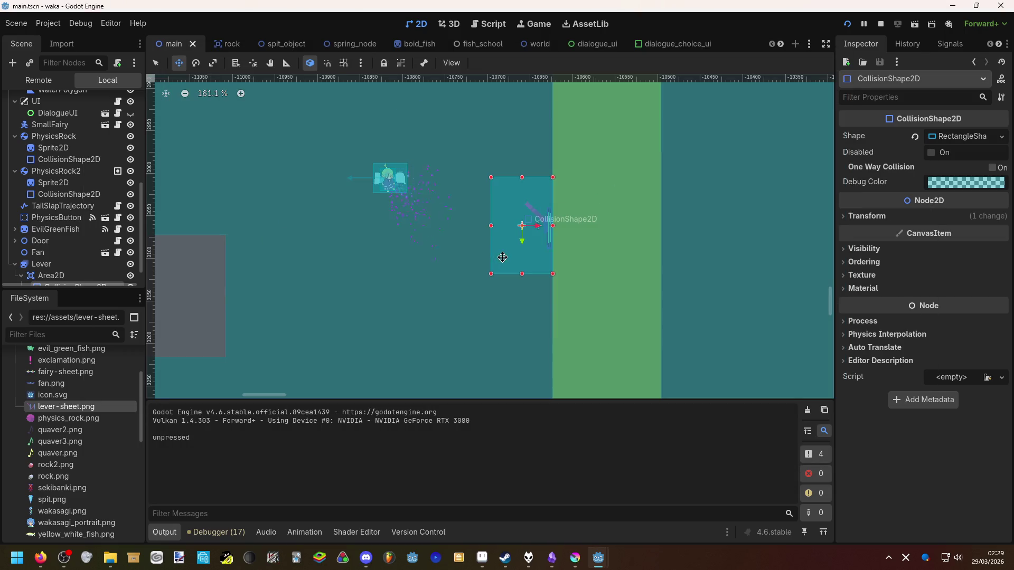
{"action": "left_click_drag", "start_coordinate": [502, 258], "coordinate": [501, 256]}
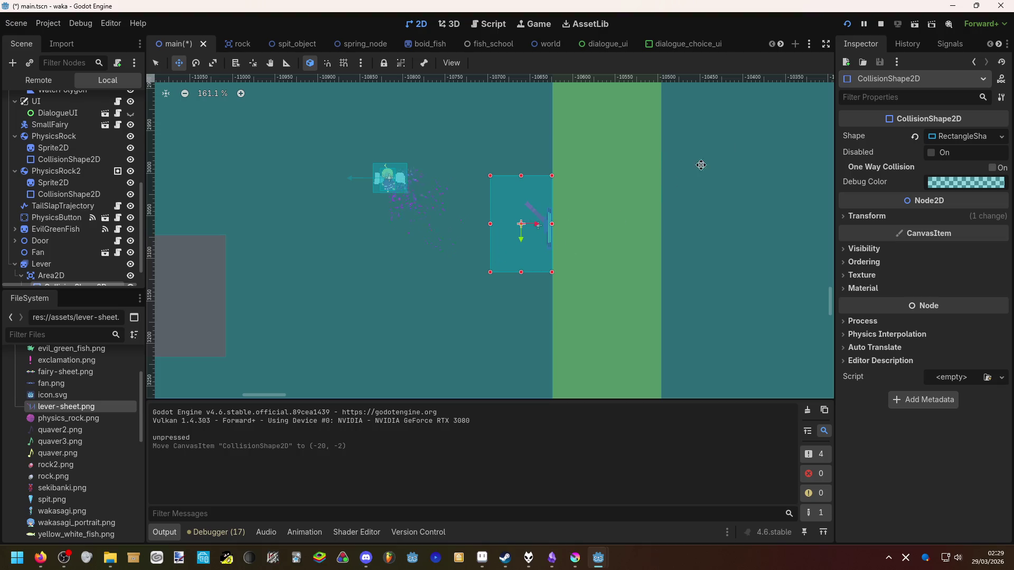
{"action": "left_click", "coordinate": [848, 26]}
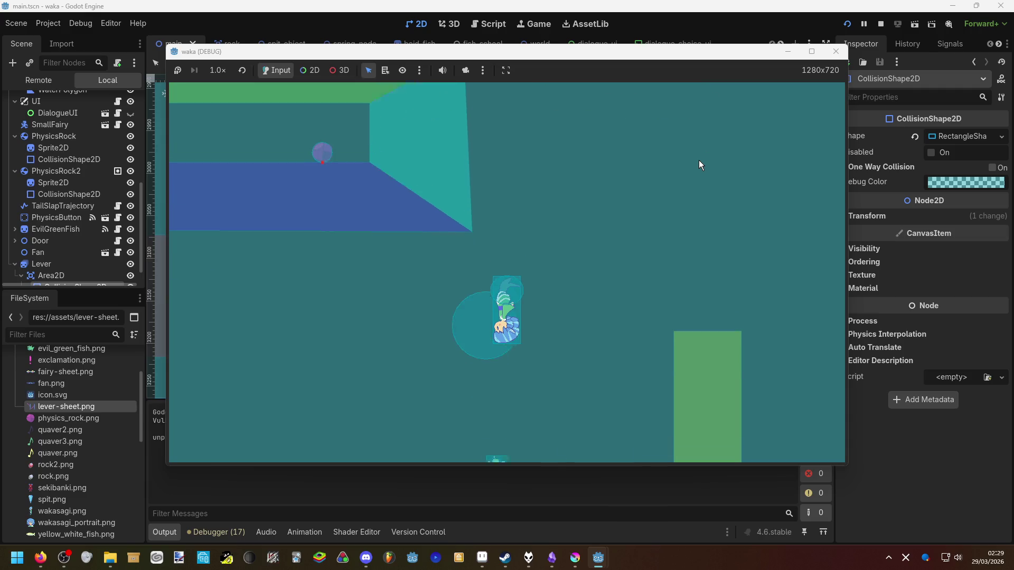
Swim right to the green pillar, then leap and dash left across the room to the wall
{"action": "key", "text": "Right"}
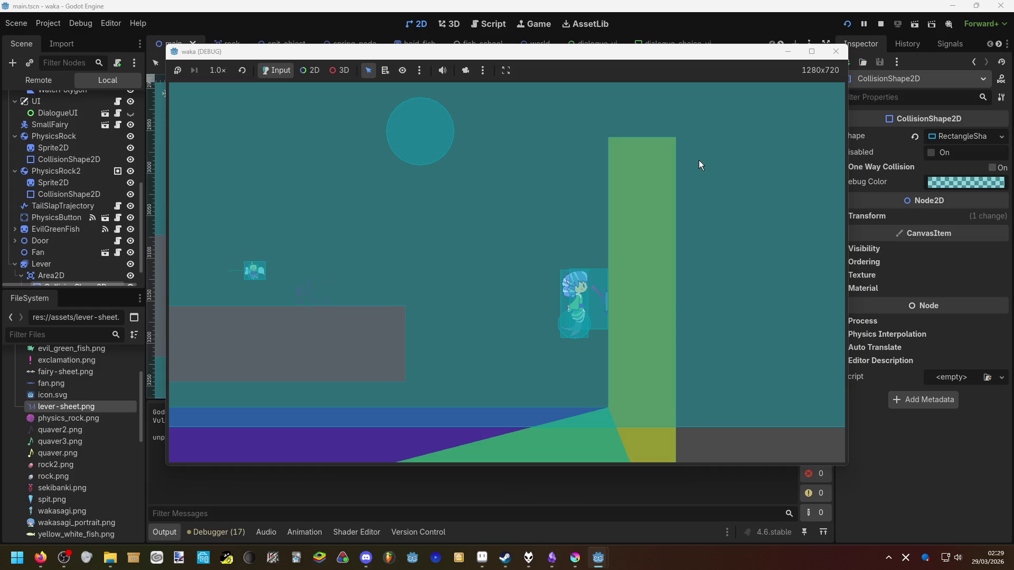
{"action": "key", "text": "Left"}
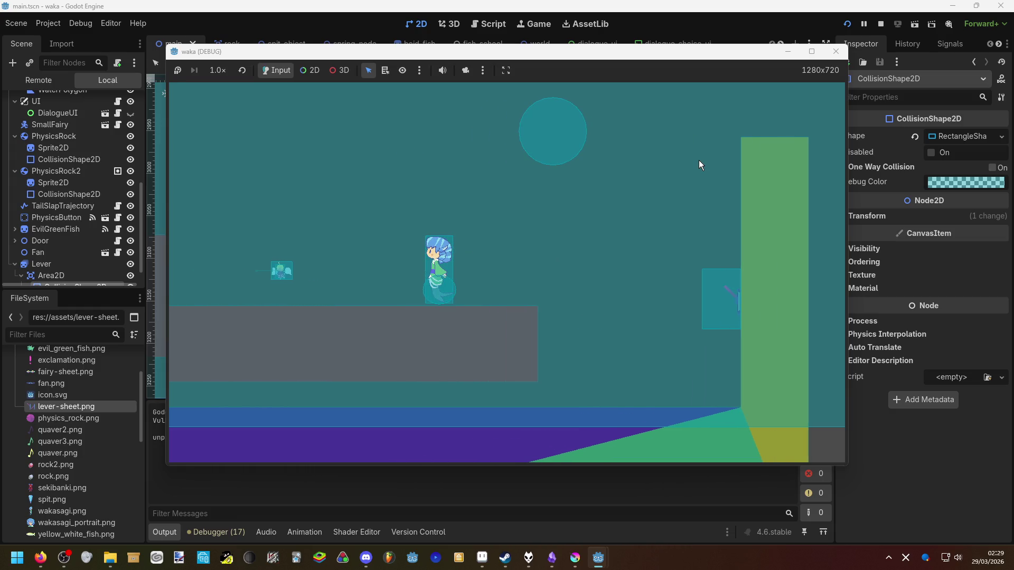
{"action": "key", "text": "Left"}
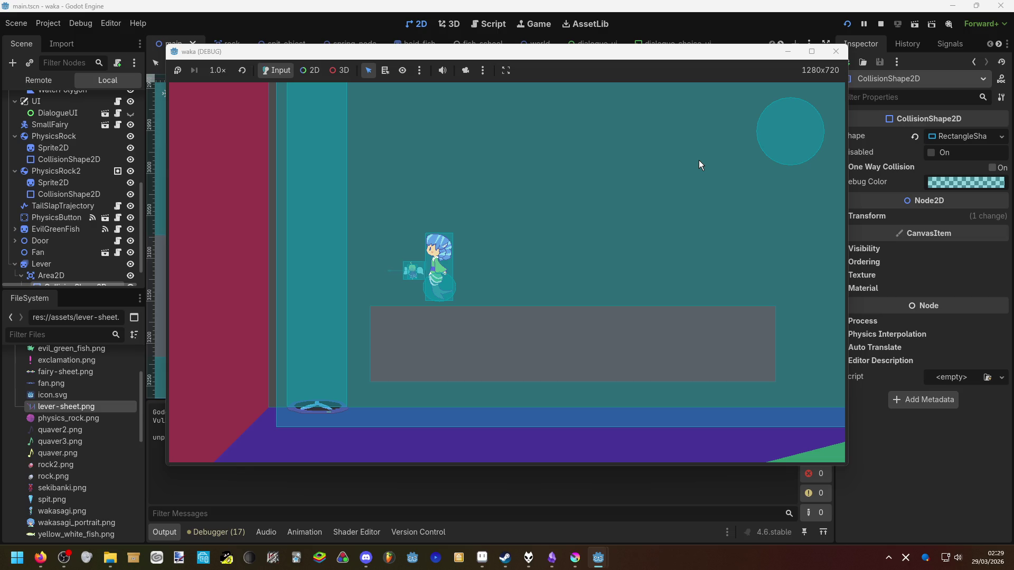
{"action": "key", "text": "Up"}
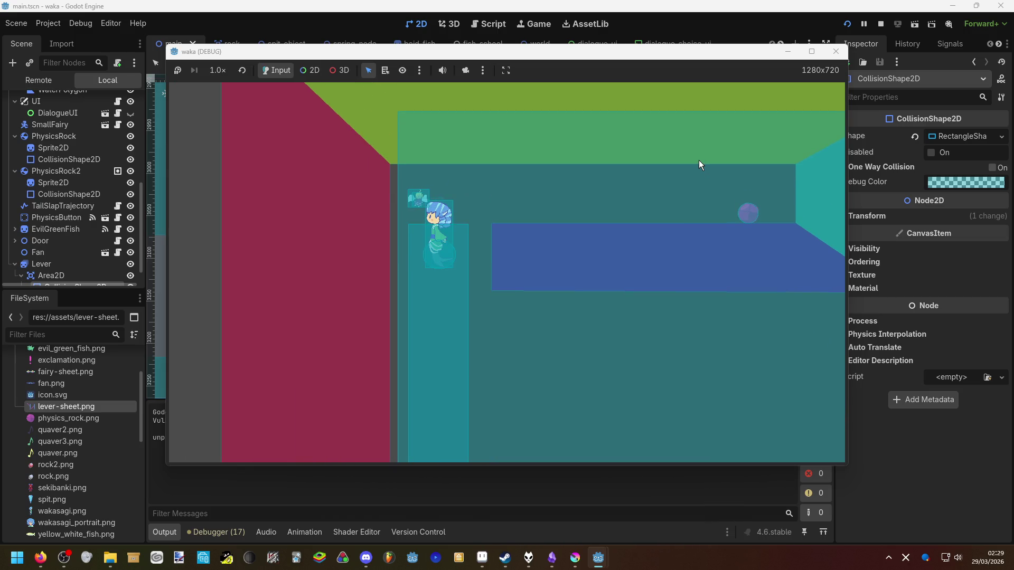
{"action": "key", "text": "Right"}
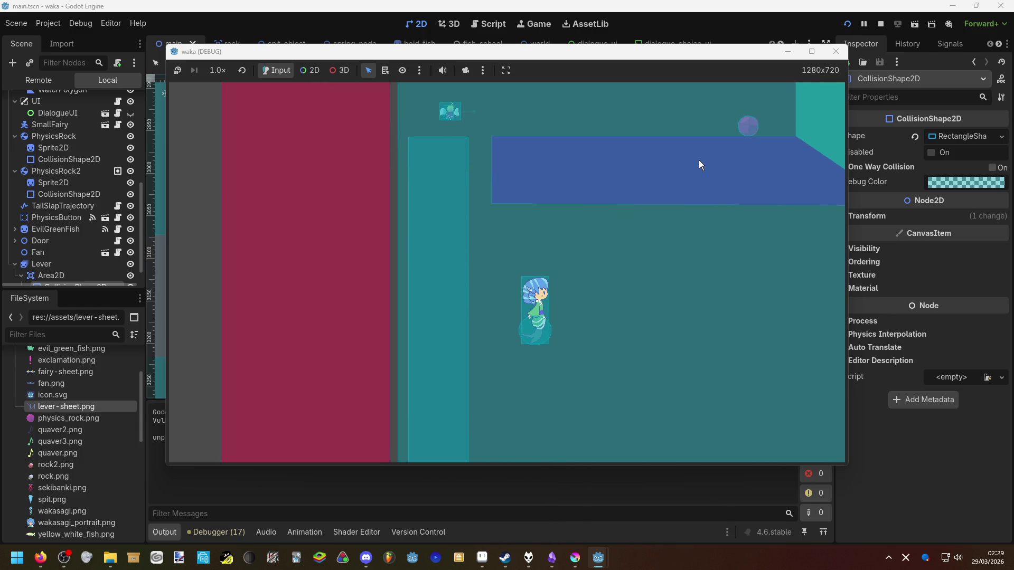
{"action": "key", "text": "Right"}
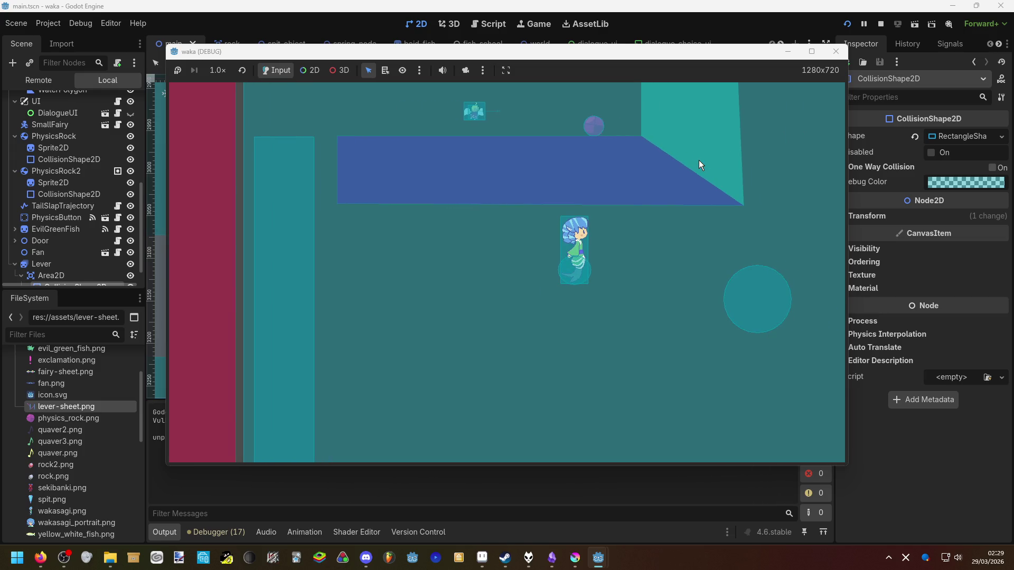
{"action": "key", "text": "Left"}
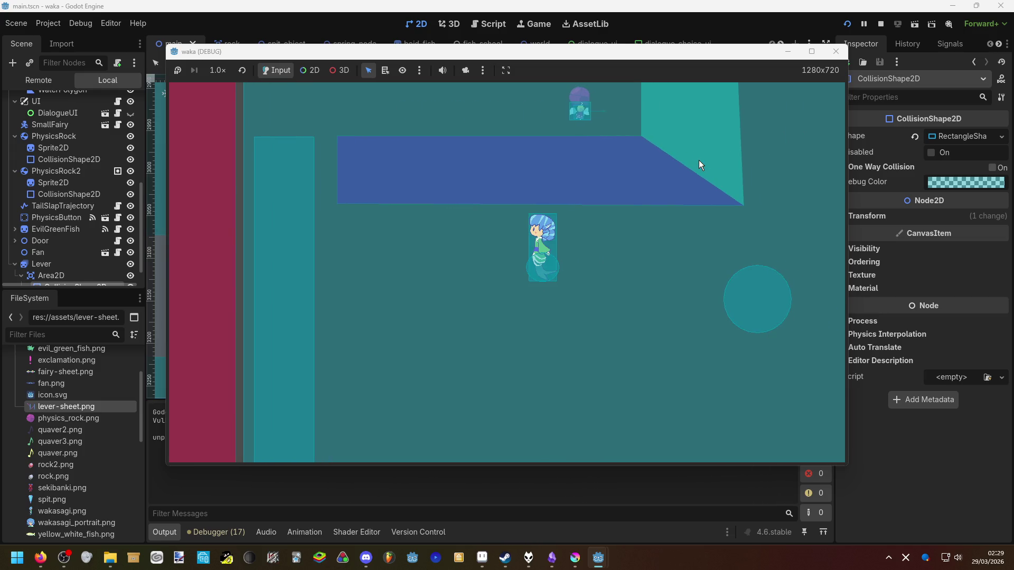
{"action": "key", "text": "Left"}
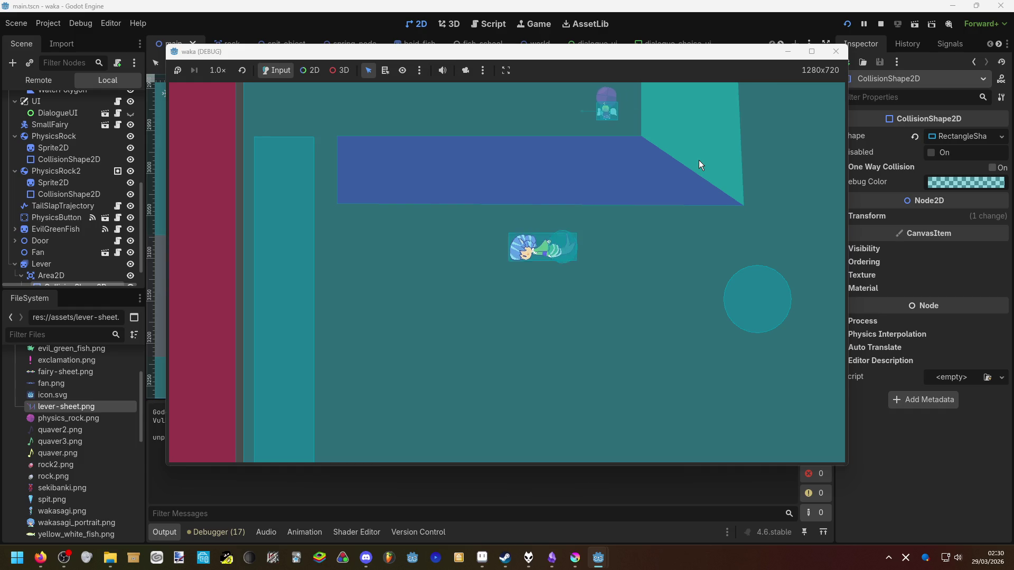
{"action": "key", "text": "Left"}
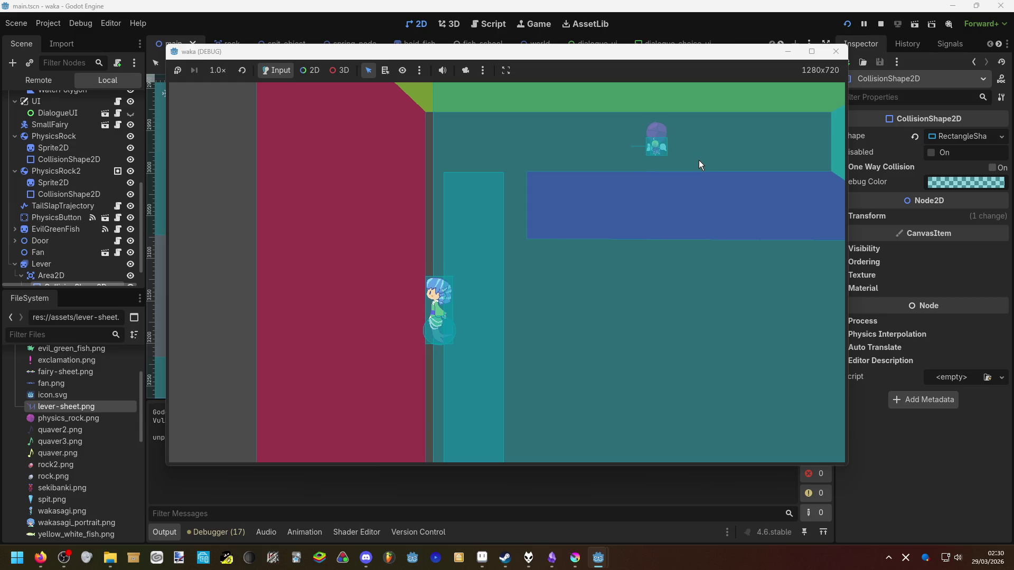
Swim right and down through the level, then stop the game with F8
{"action": "key", "text": "Right"}
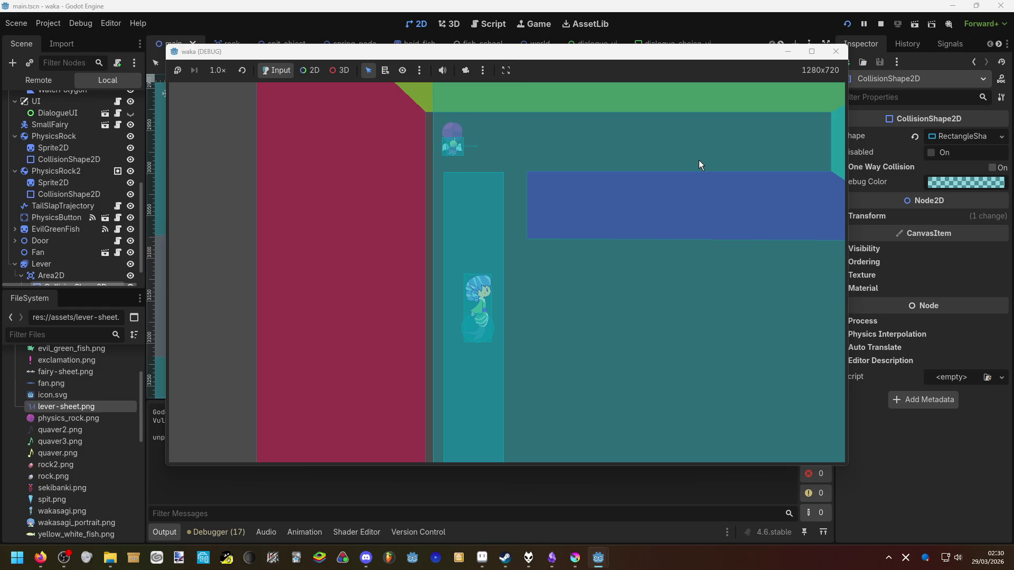
{"action": "key", "text": "Right"}
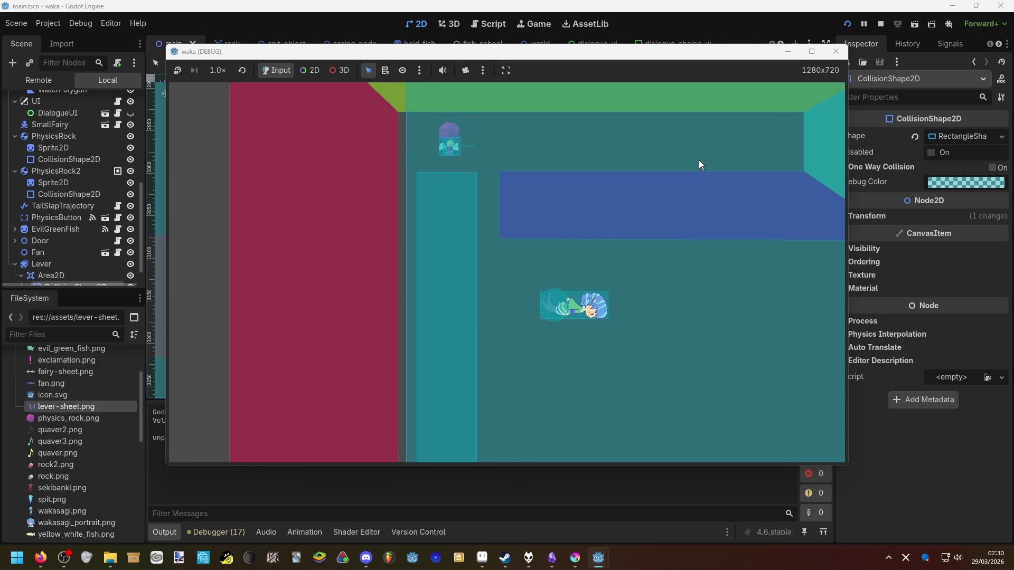
{"action": "key", "text": "Right"}
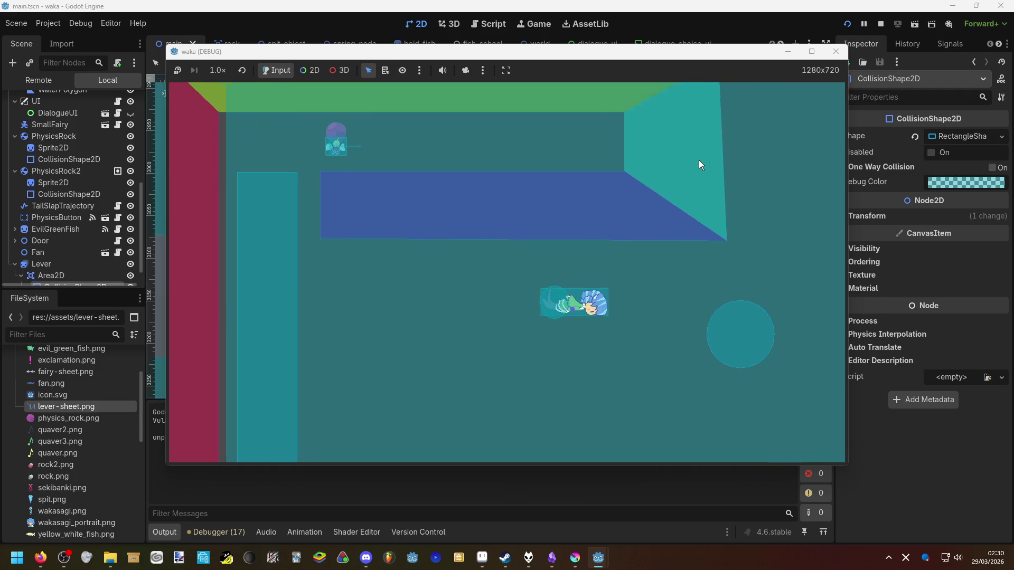
{"action": "key", "text": "Down"}
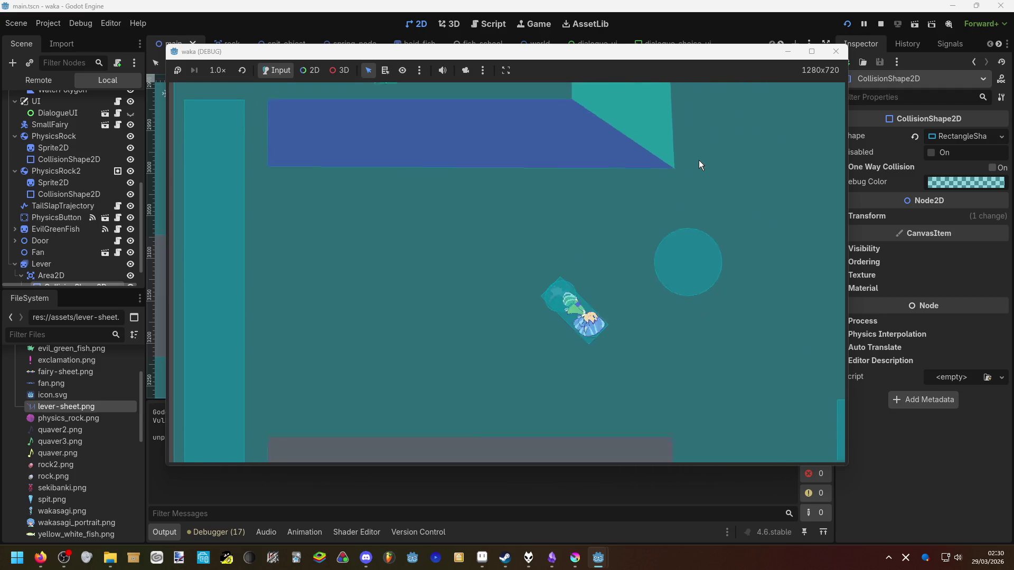
{"action": "key", "text": "Right"}
{"action": "key", "text": "Down"}
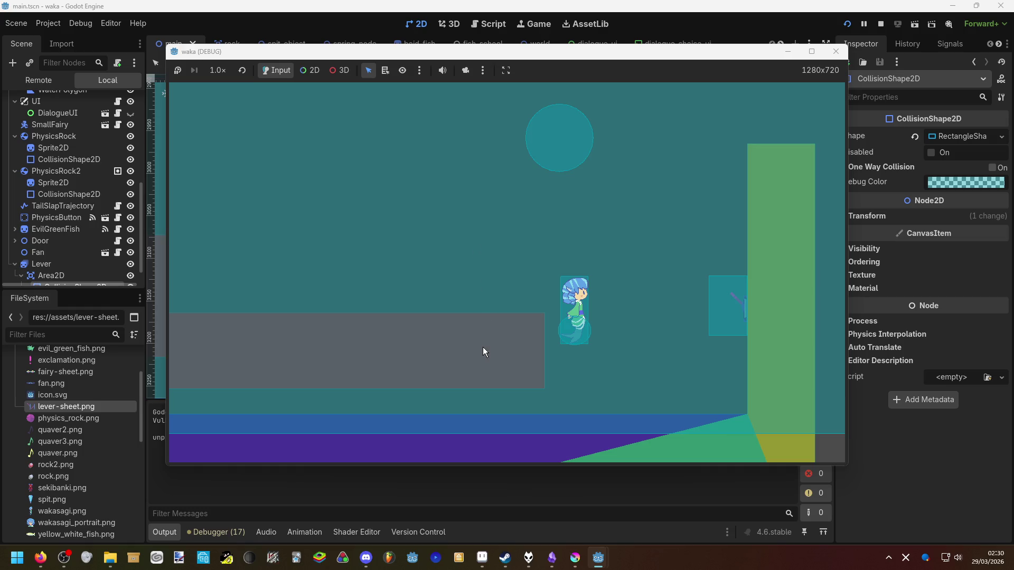
{"action": "key", "text": "F8"}
{"action": "scroll", "coordinate": [58, 222], "scroll_direction": "down", "scroll_amount": 1}
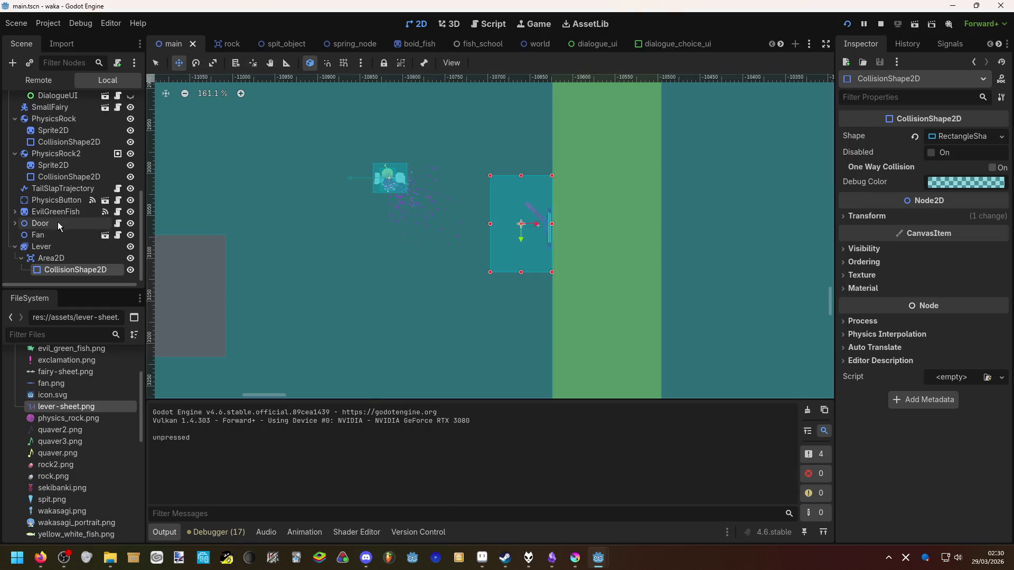
Attach a new script at res://lever.gd to the Lever node and open it
{"action": "scroll", "coordinate": [577, 244], "scroll_direction": "down", "scroll_amount": 7}
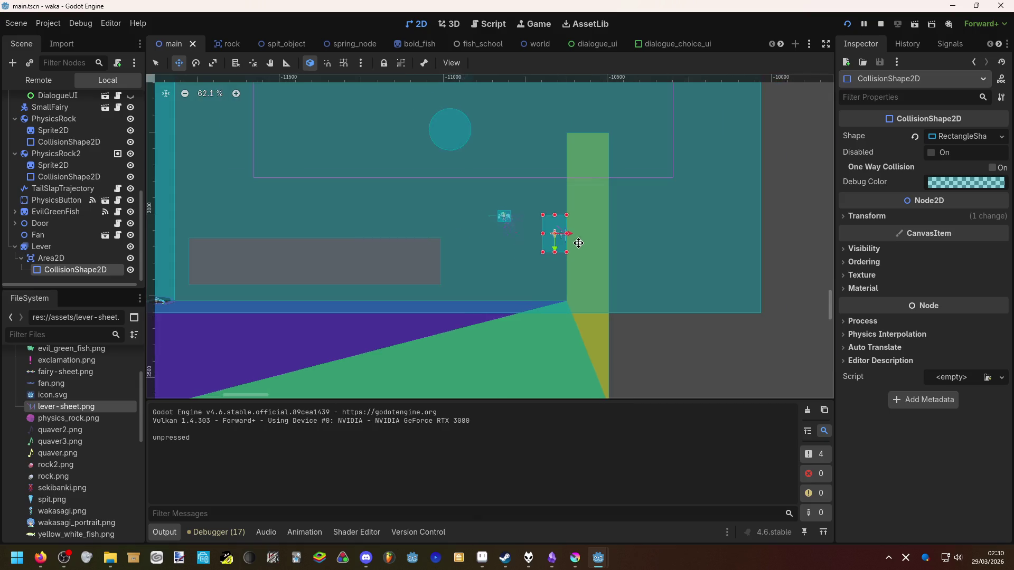
{"action": "scroll", "coordinate": [568, 246], "scroll_direction": "up", "scroll_amount": 5}
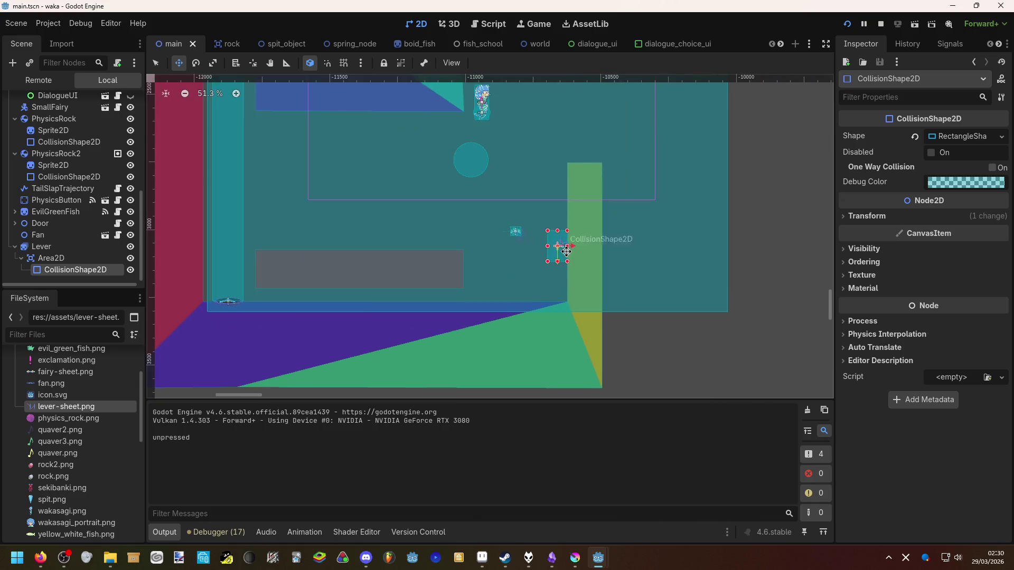
{"action": "scroll", "coordinate": [567, 222], "scroll_direction": "up", "scroll_amount": 6}
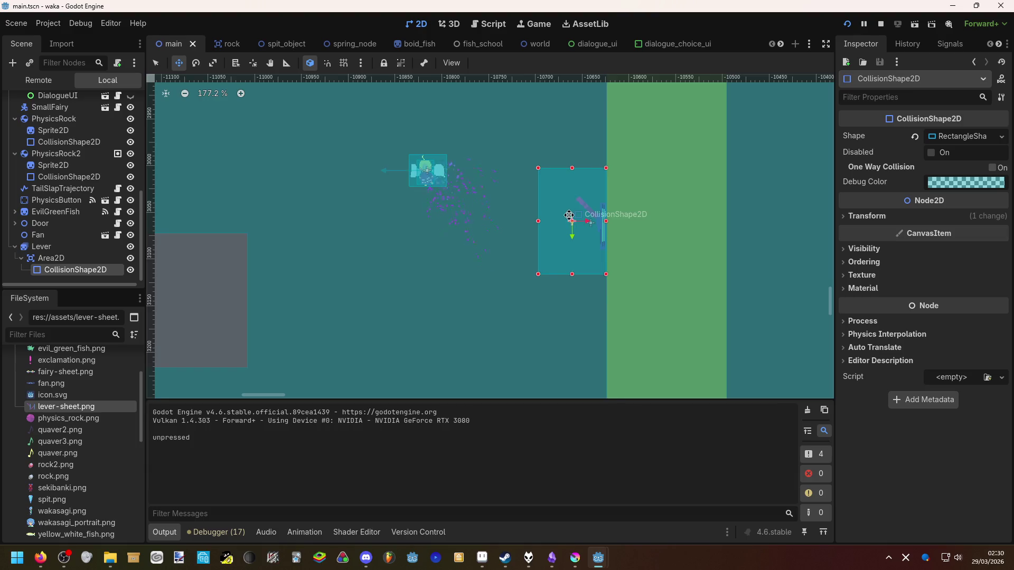
{"action": "right_click", "coordinate": [97, 246]}
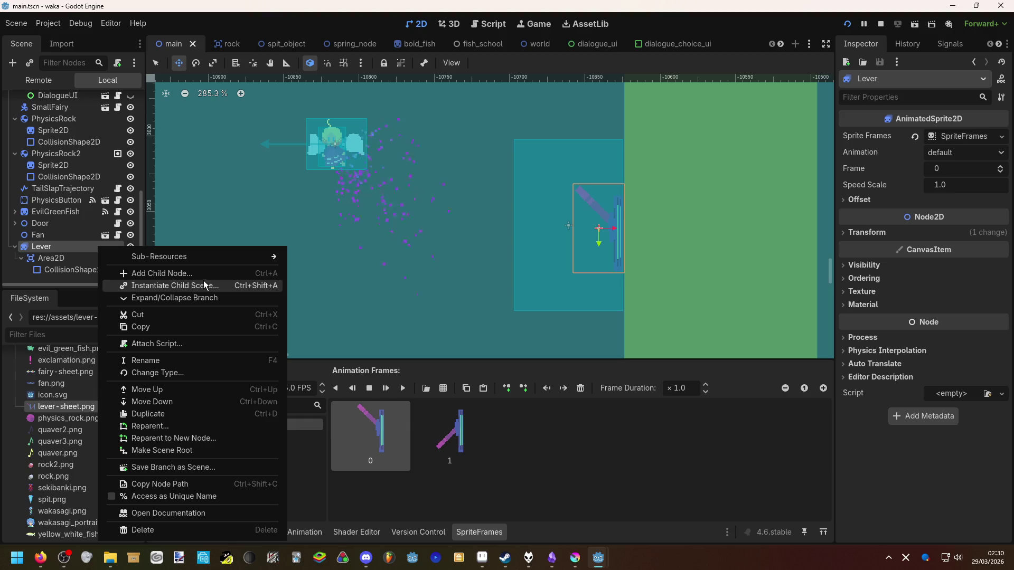
{"action": "left_click", "coordinate": [176, 344]}
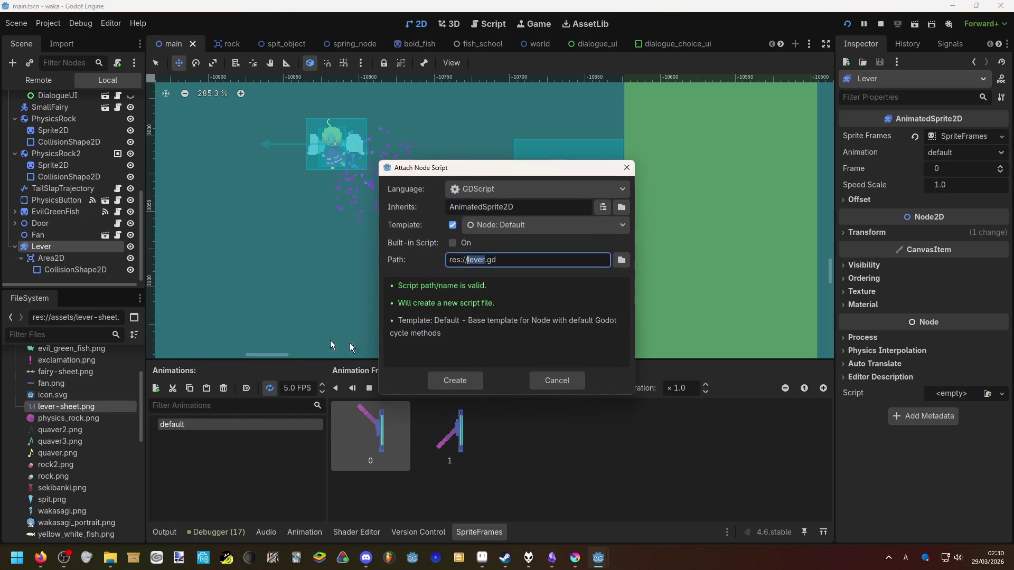
{"action": "left_click", "coordinate": [478, 379]}
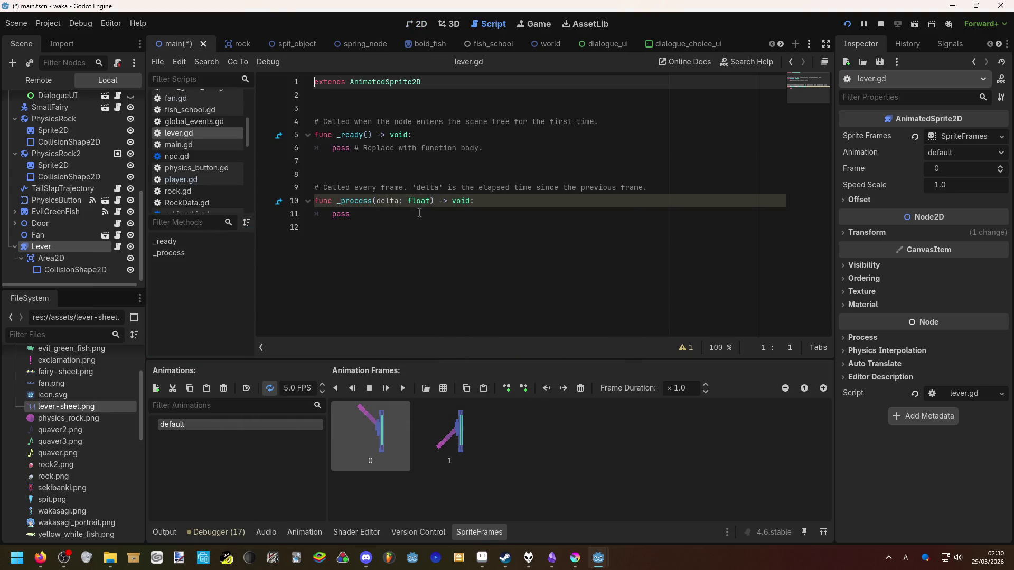
Declare 'var is_flipped: bool = false' on line 3 of lever.gd
{"action": "left_click", "coordinate": [357, 101]}
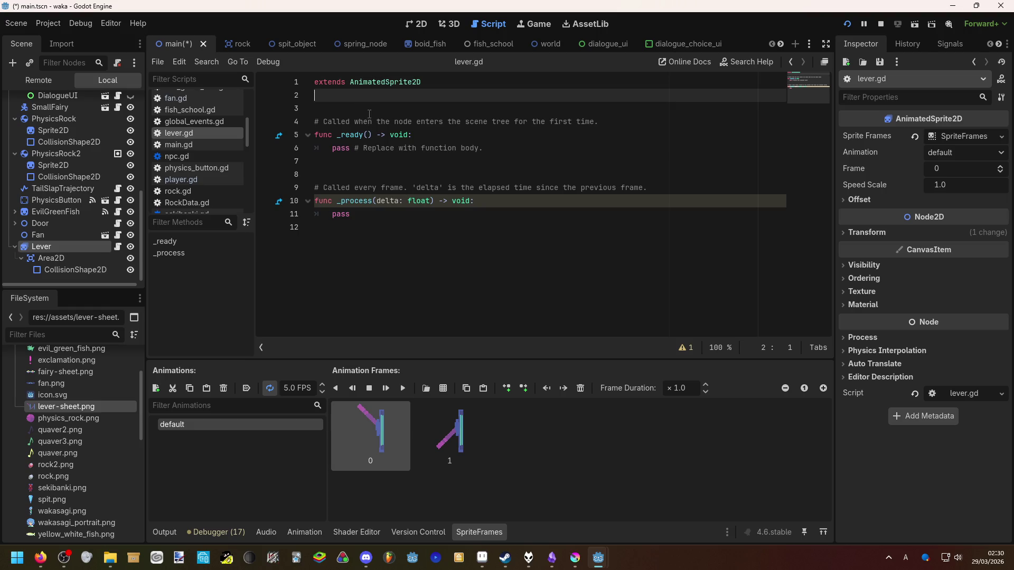
{"action": "left_click", "coordinate": [370, 110]}
{"action": "key", "text": "Return"}
{"action": "left_click", "coordinate": [370, 110]}
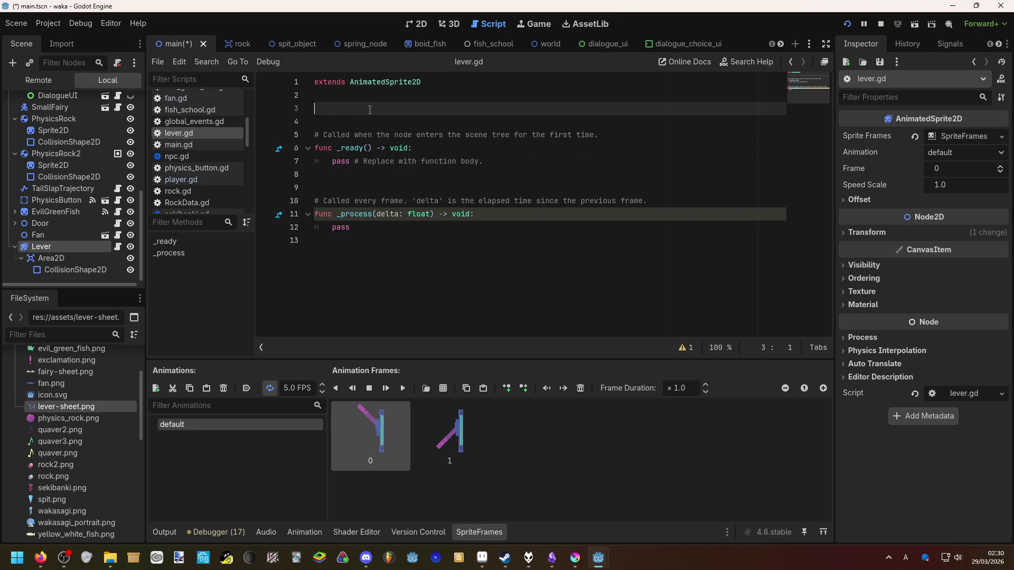
{"action": "type", "text": "ool"}
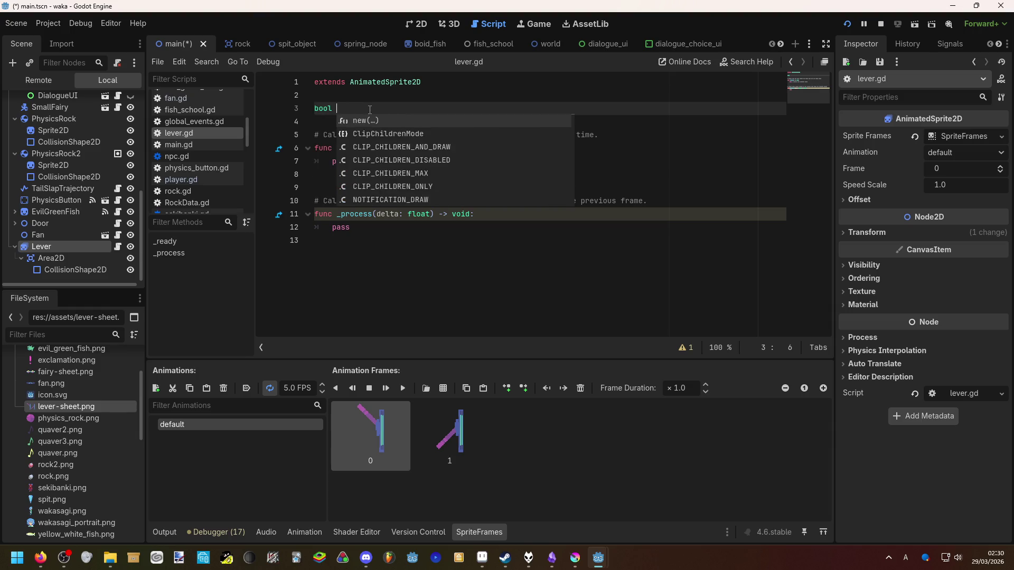
{"action": "key", "text": "BackSpace"}
{"action": "key", "text": "BackSpace"}
{"action": "type", "text": "var flipped:"}
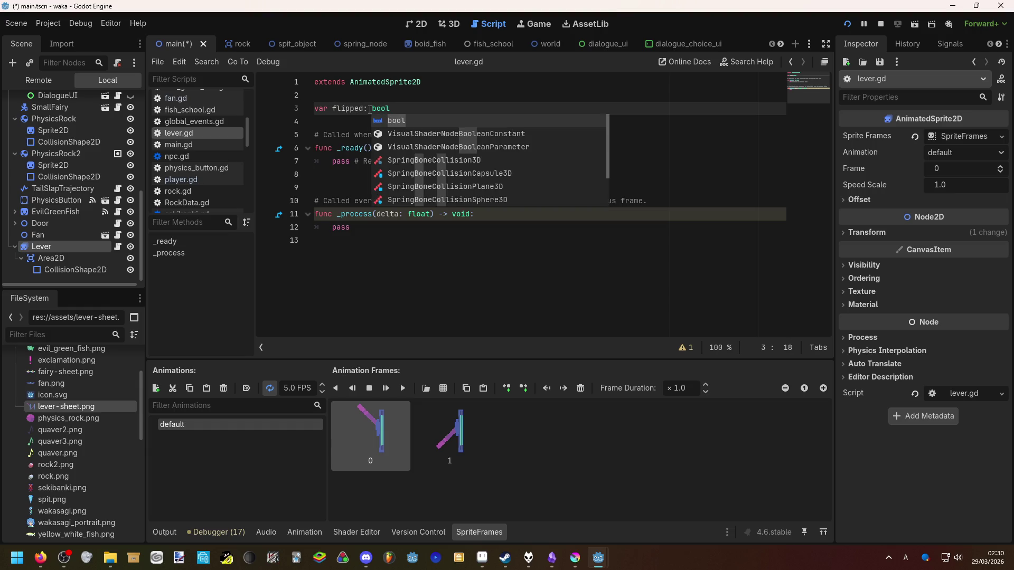
{"action": "key", "text": "Escape"}
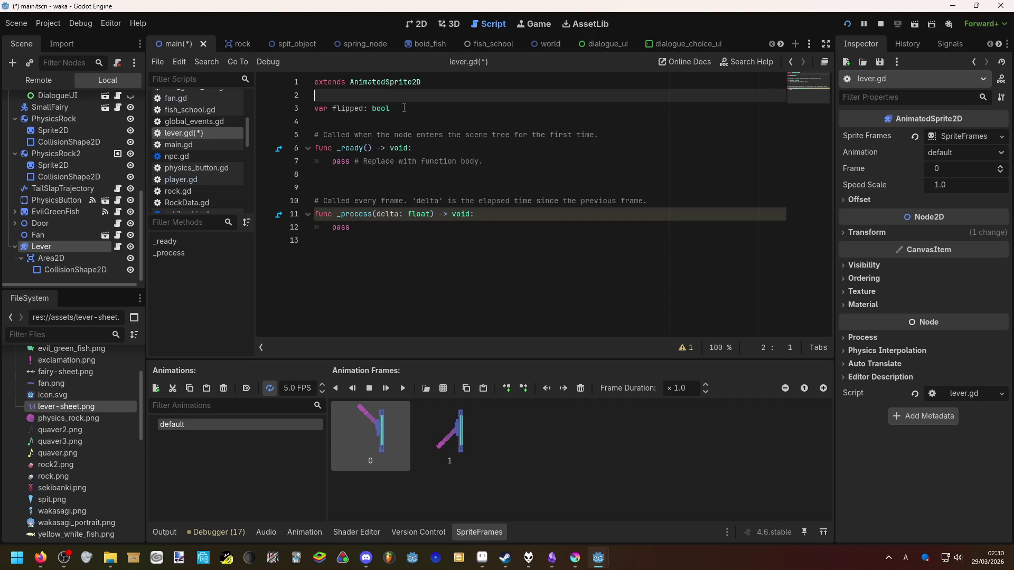
{"action": "left_click", "coordinate": [426, 138]}
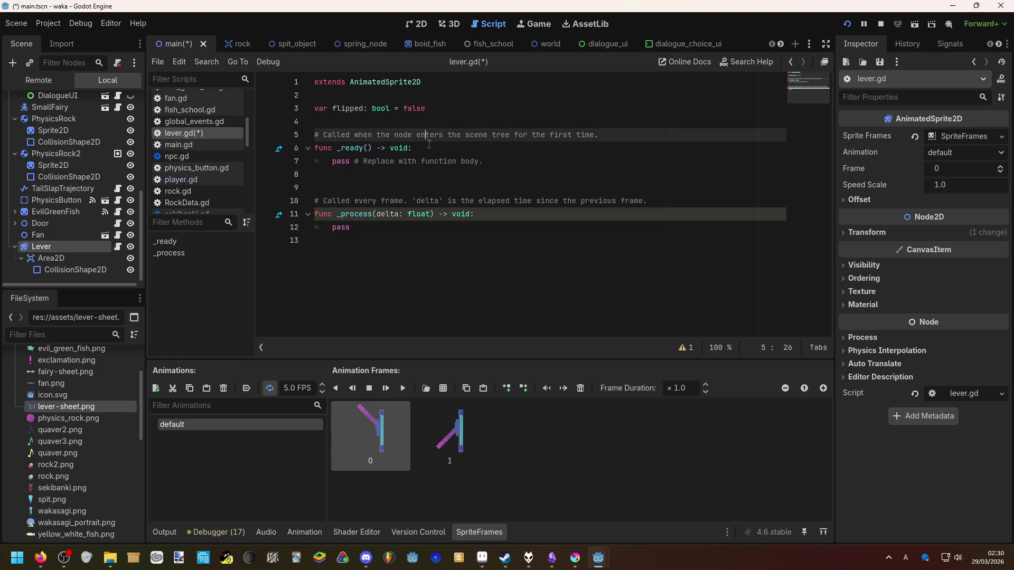
{"action": "left_click", "coordinate": [438, 152]}
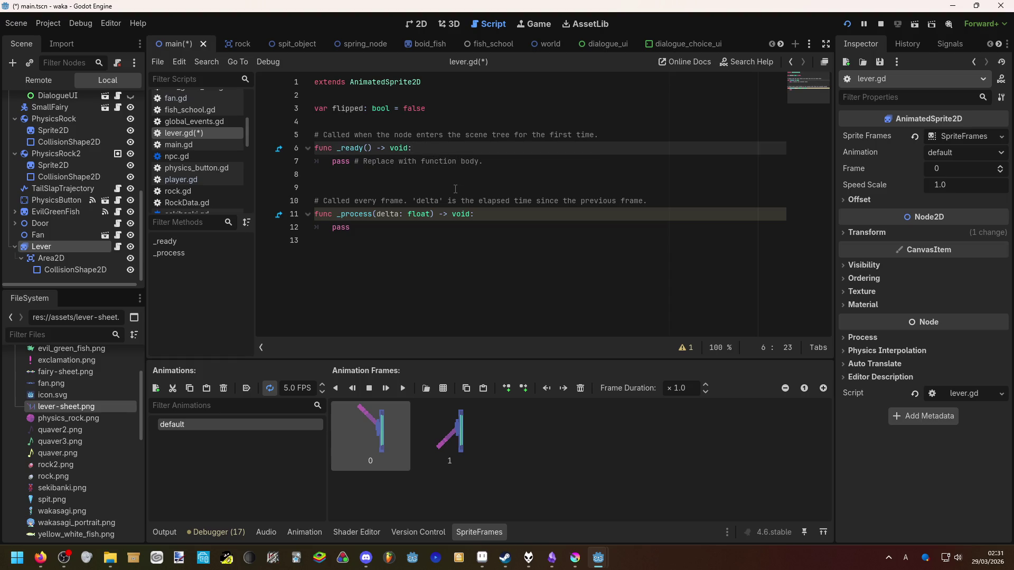
{"action": "left_click", "coordinate": [333, 109]}
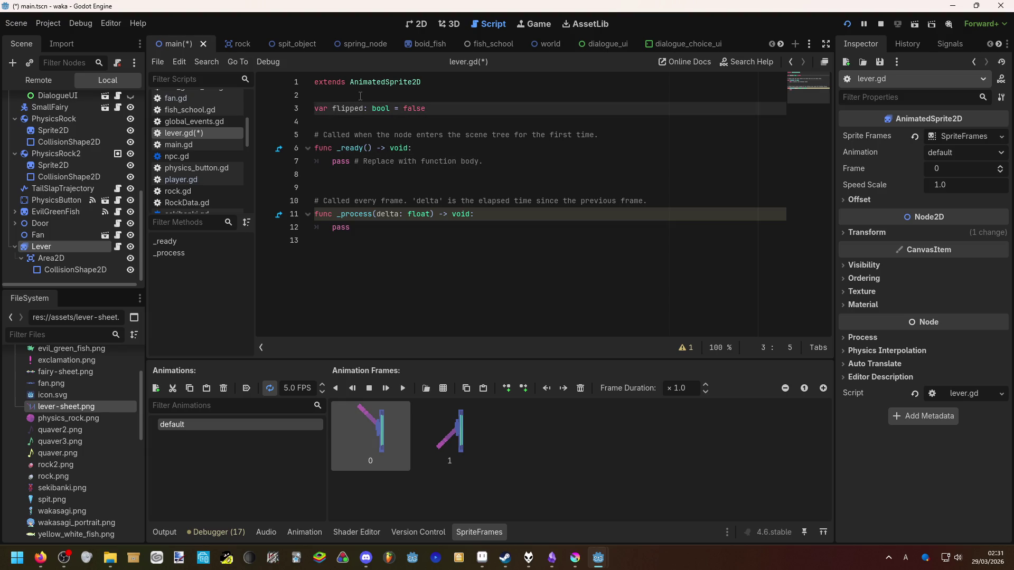
{"action": "type", "text": "is_"}
{"action": "left_click", "coordinate": [425, 143]}
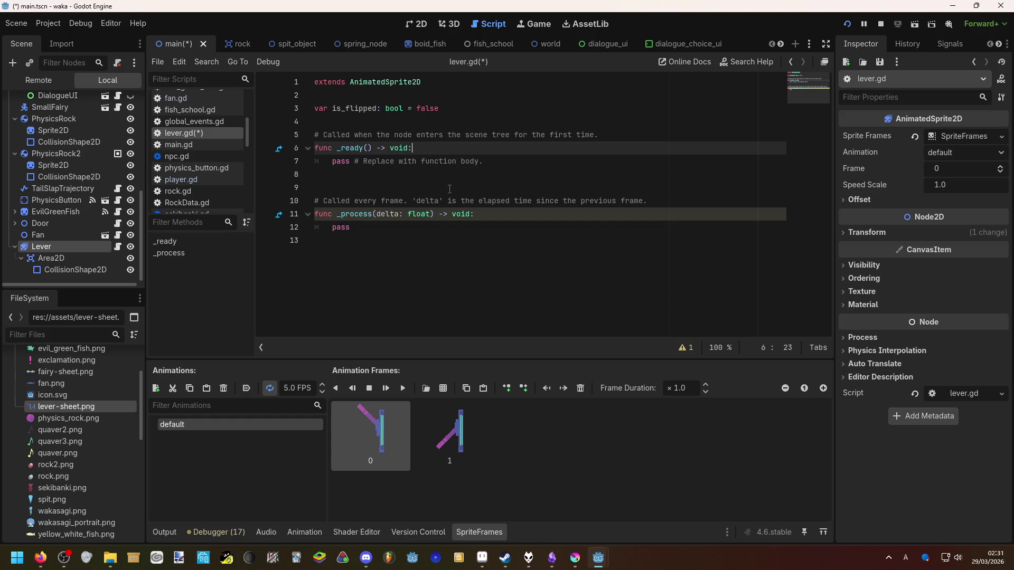
Delete the unused _process function, its comment and the leftover blank lines
{"action": "triple_click", "coordinate": [379, 214]}
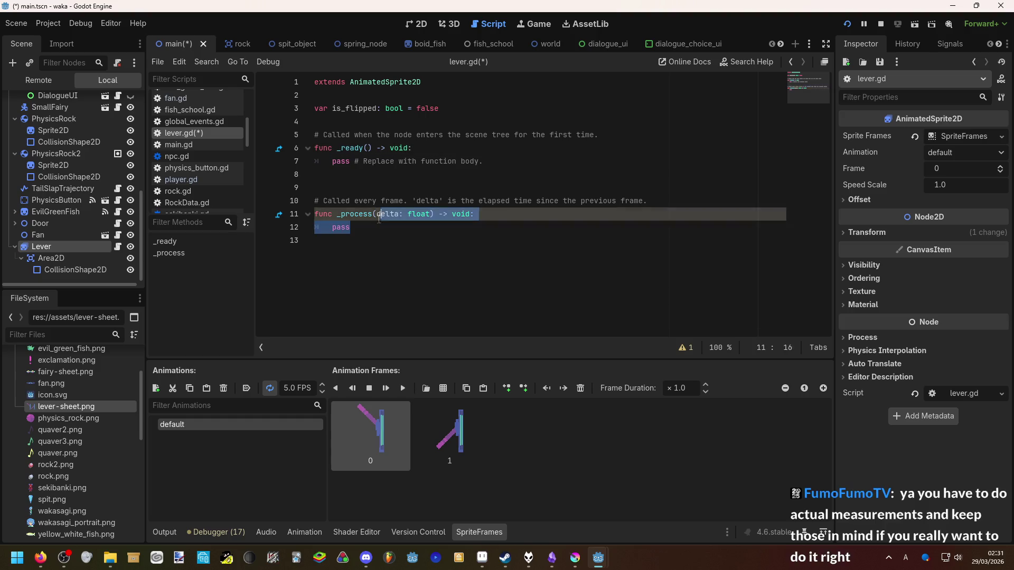
{"action": "mouse_move", "coordinate": [379, 218]}
{"action": "left_mouse_down"}
{"action": "mouse_move", "coordinate": [324, 202]}
{"action": "mouse_move", "coordinate": [320, 189]}
{"action": "left_mouse_up"}
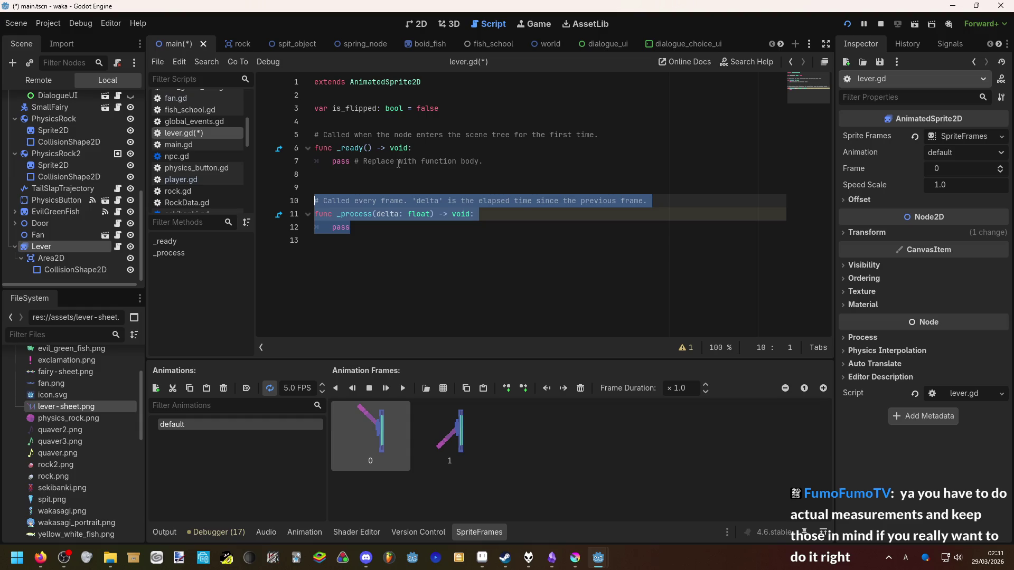
{"action": "key", "text": "BackSpace"}
{"action": "type", "text": "func"}
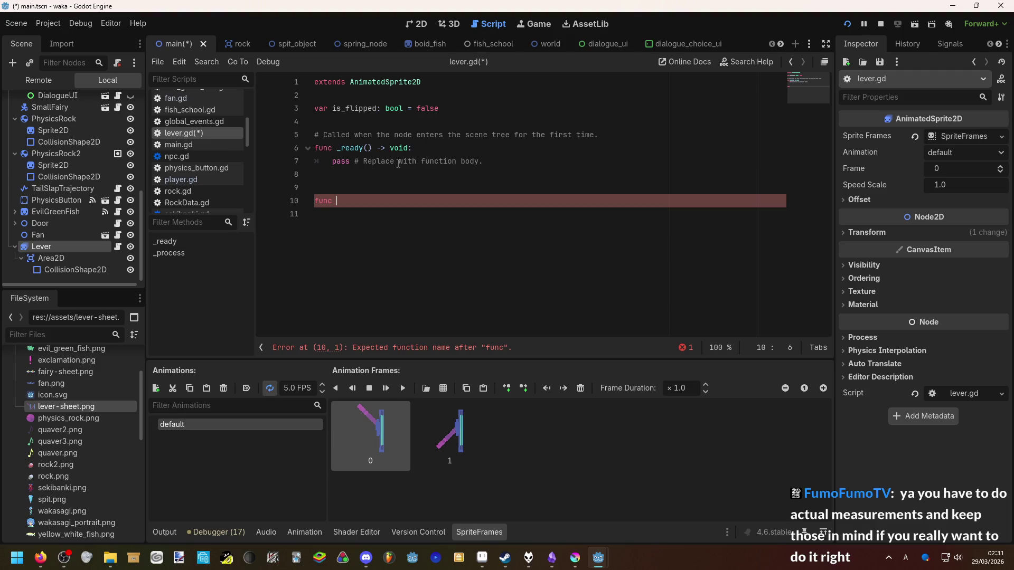
{"action": "key", "text": "BackSpace"}
{"action": "key", "text": "BackSpace"}
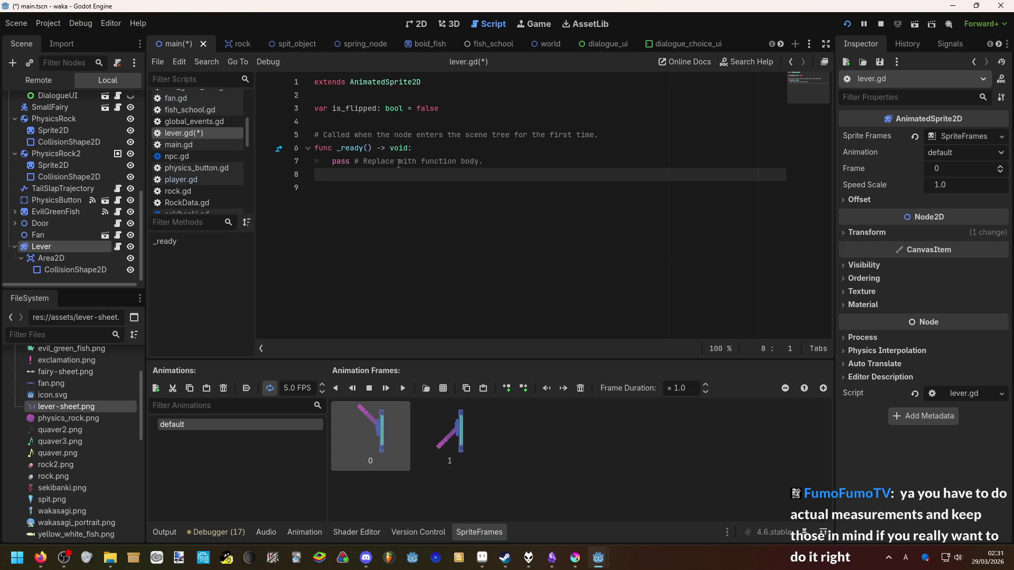
{"action": "key", "text": "BackSpace"}
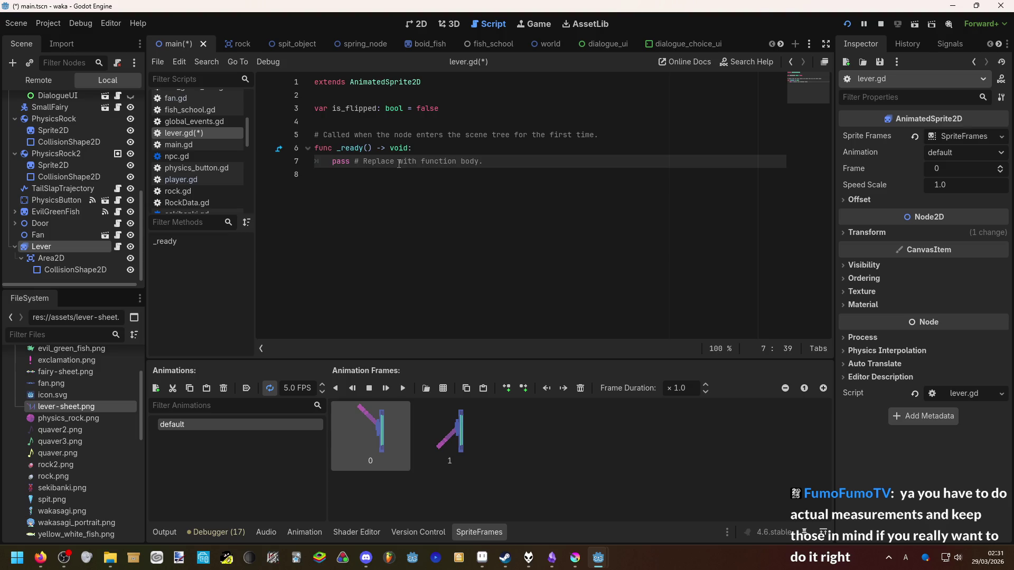
{"action": "left_click", "coordinate": [460, 109]}
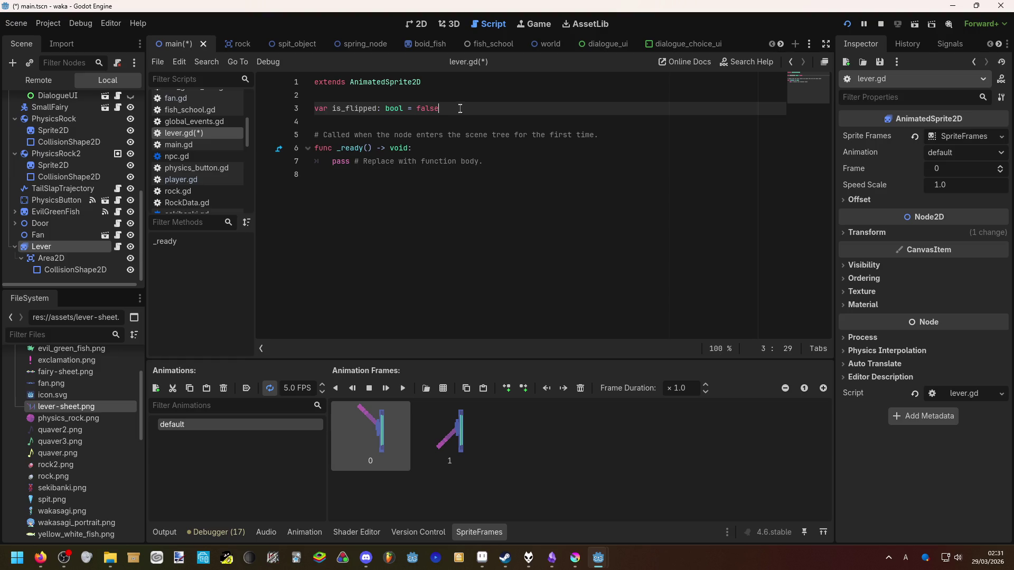
Switch to the 2D scene, check the running game window, then return to the editor
{"action": "left_click", "coordinate": [421, 25]}
{"action": "scroll", "coordinate": [469, 240], "scroll_direction": "down", "scroll_amount": 4}
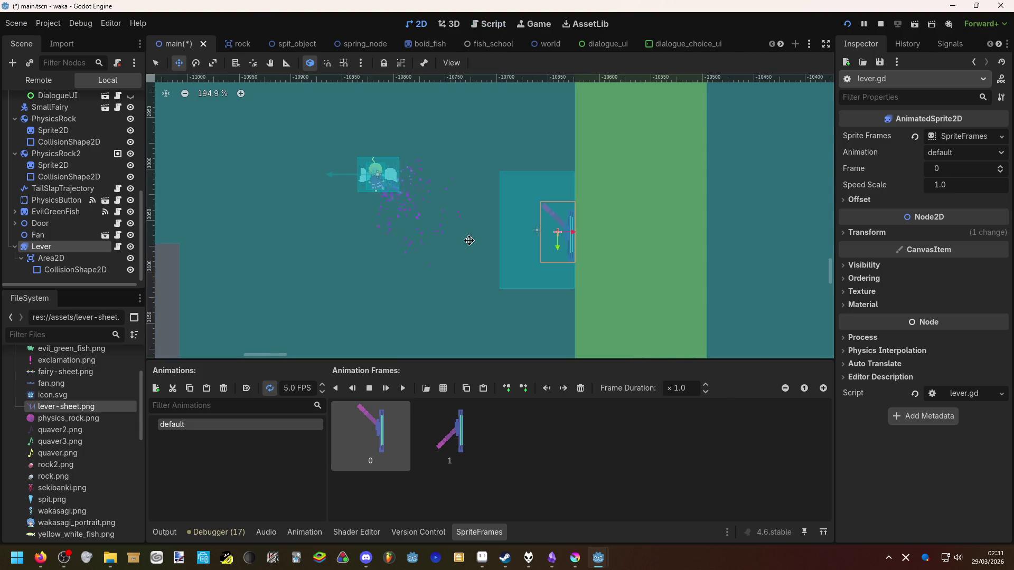
{"action": "scroll", "coordinate": [469, 241], "scroll_direction": "down", "scroll_amount": 2}
{"action": "scroll", "coordinate": [477, 249], "scroll_direction": "up", "scroll_amount": 9}
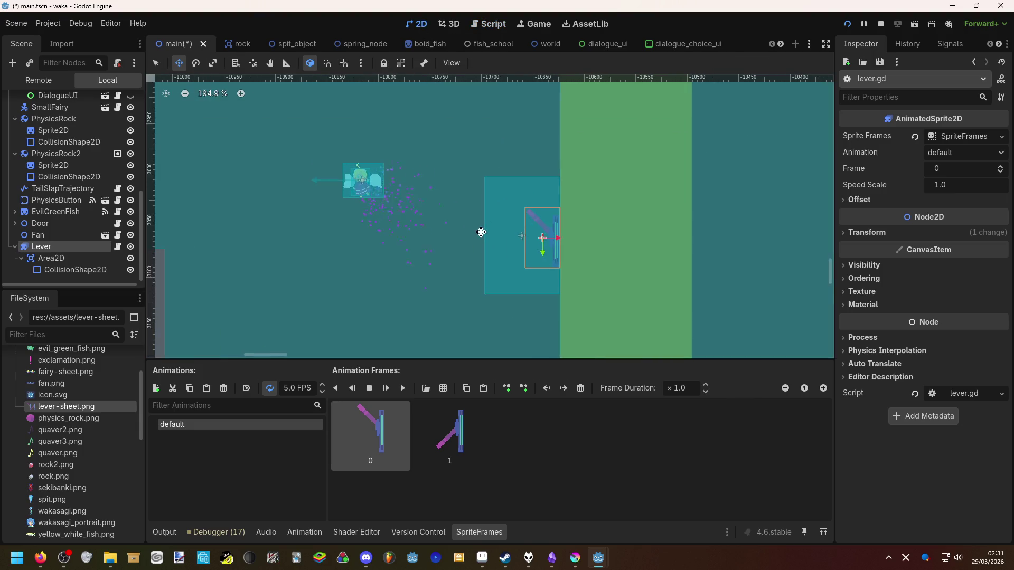
{"action": "scroll", "coordinate": [510, 232], "scroll_direction": "down", "scroll_amount": 3}
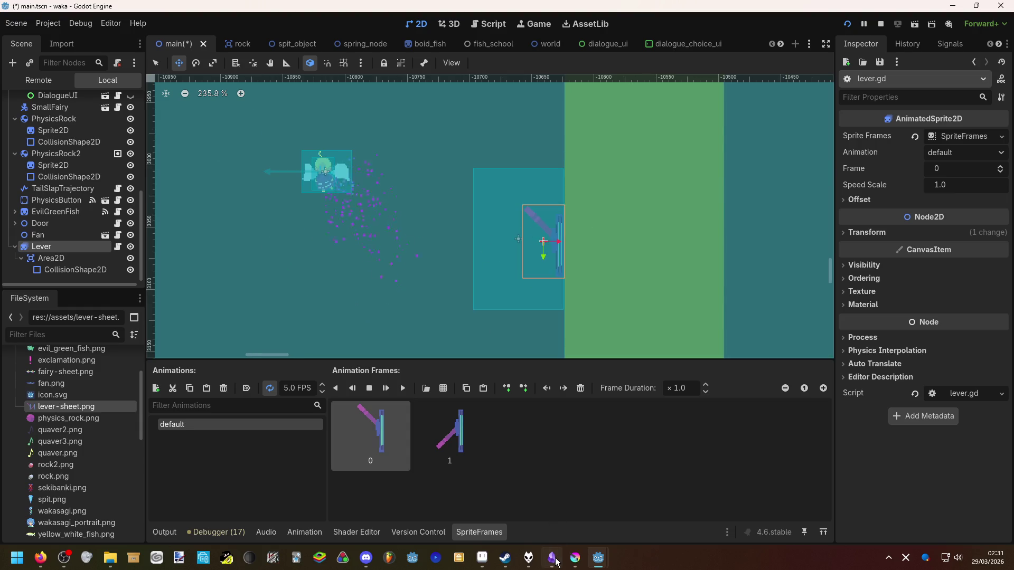
{"action": "mouse_move", "coordinate": [598, 558]}
{"action": "left_click", "coordinate": [680, 533]}
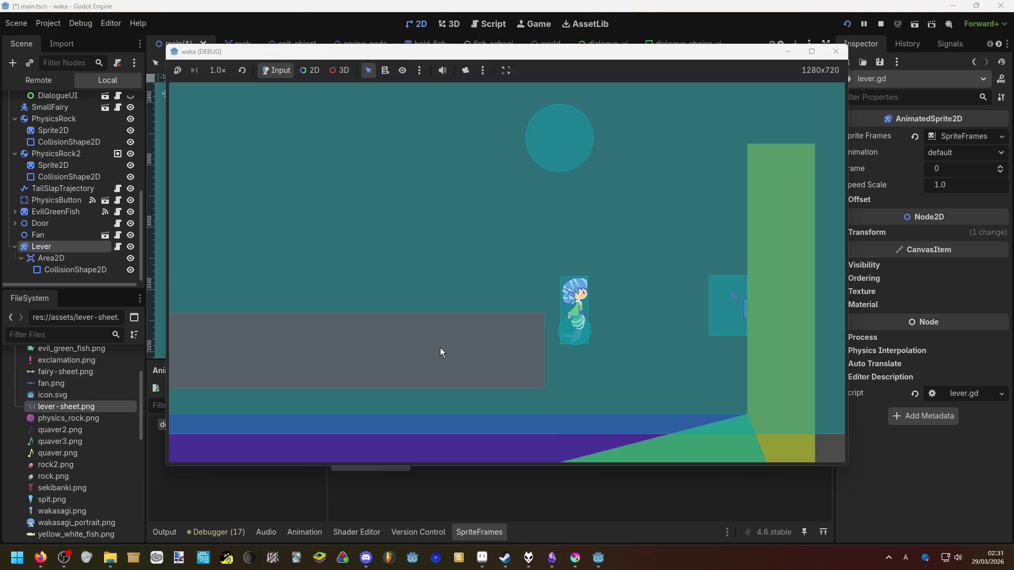
{"action": "left_click", "coordinate": [441, 23]}
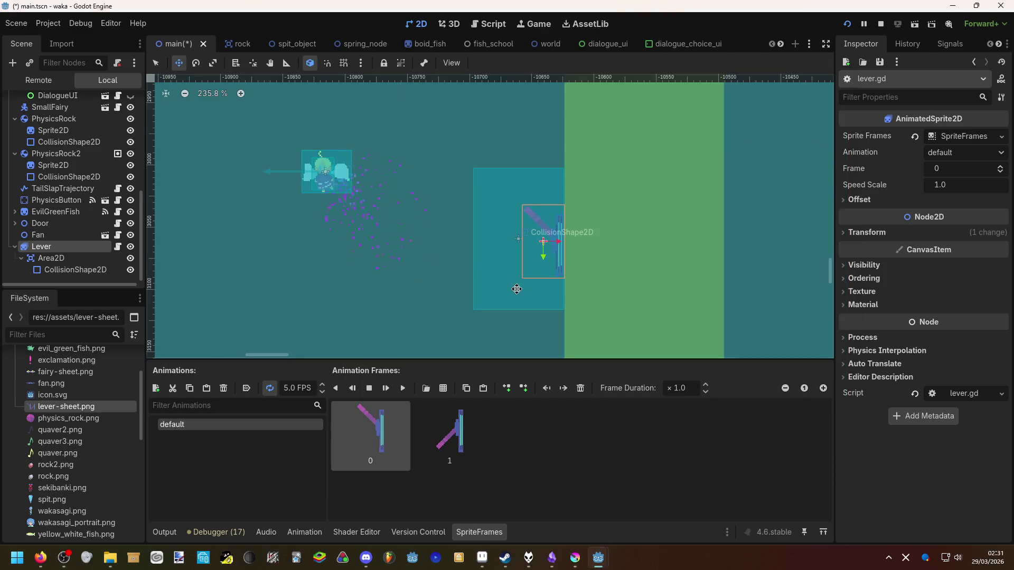
Select and slightly nudge the lever's CollisionShape2D, zoom to inspect it, then save and run
{"action": "left_click", "coordinate": [75, 270]}
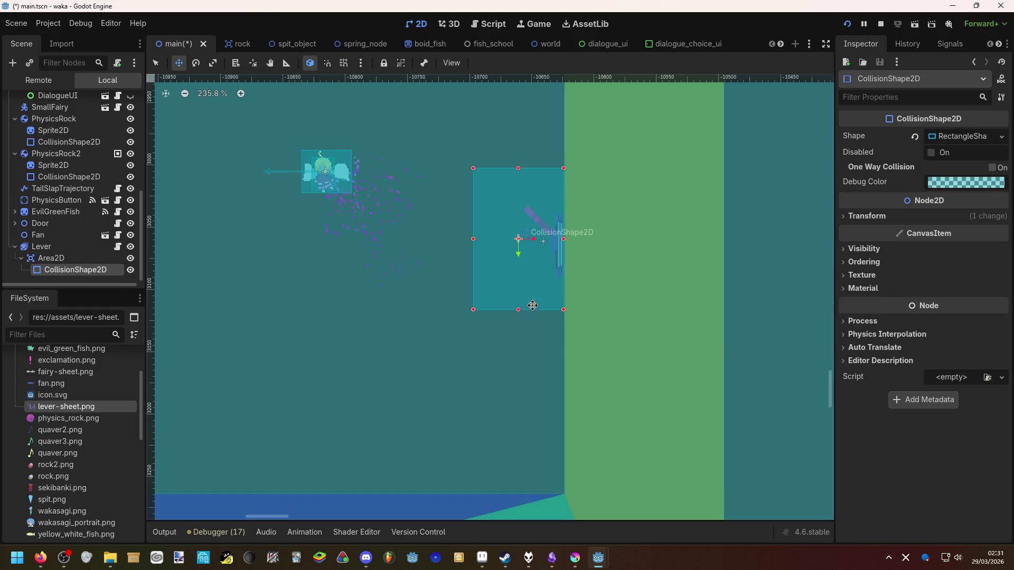
{"action": "left_click_drag", "start_coordinate": [530, 304], "coordinate": [522, 307]}
{"action": "scroll", "coordinate": [569, 266], "scroll_direction": "up", "scroll_amount": 6}
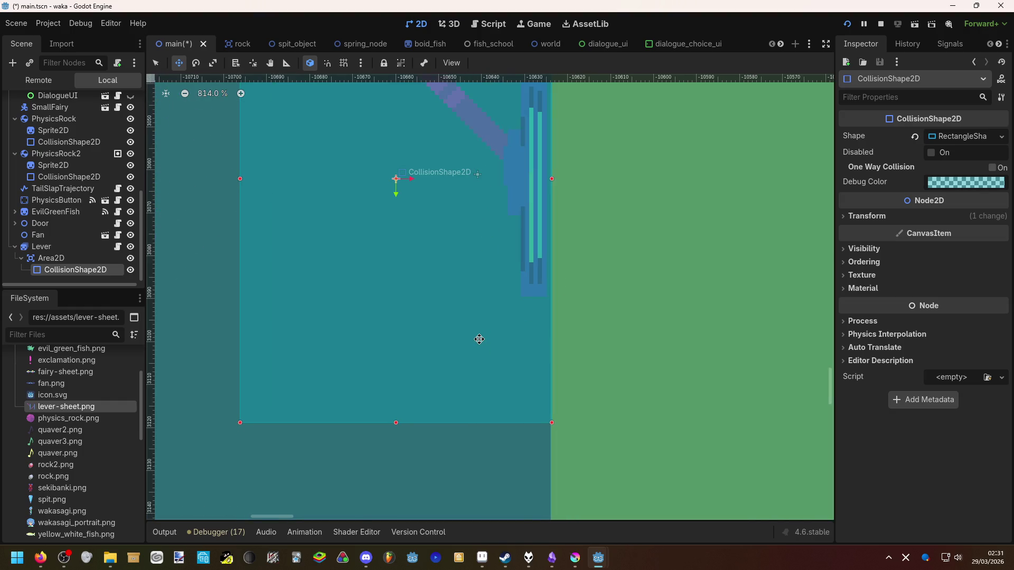
{"action": "scroll", "coordinate": [480, 341], "scroll_direction": "down", "scroll_amount": 3}
{"action": "scroll", "coordinate": [509, 329], "scroll_direction": "down", "scroll_amount": 8}
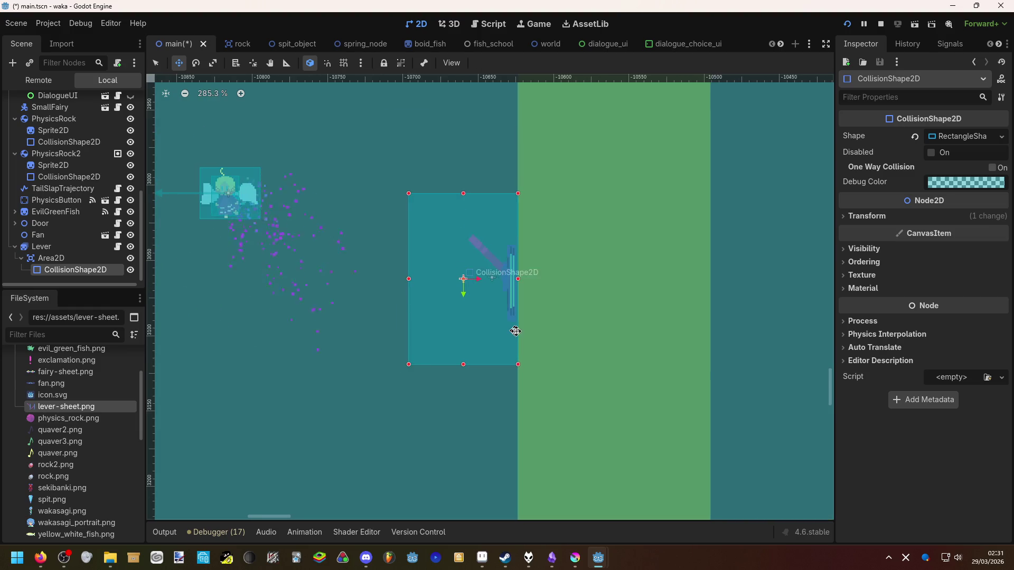
{"action": "scroll", "coordinate": [564, 337], "scroll_direction": "down", "scroll_amount": 3}
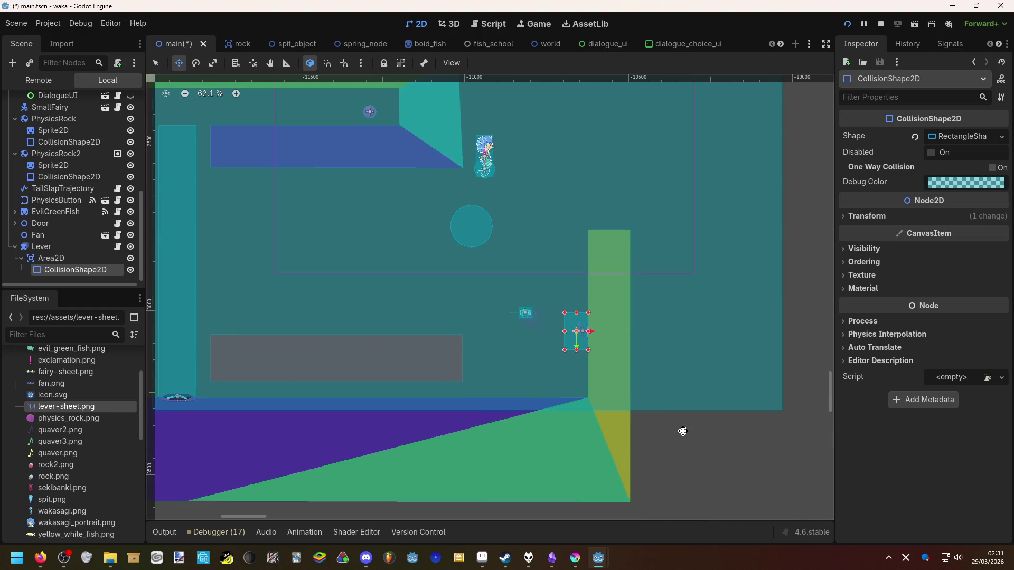
{"action": "scroll", "coordinate": [636, 395], "scroll_direction": "down", "scroll_amount": 2}
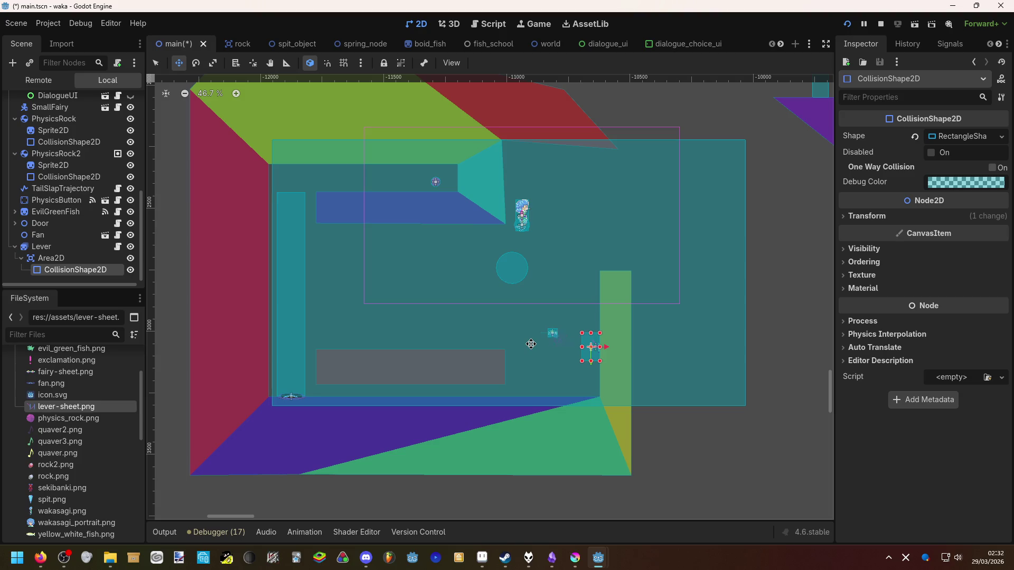
{"action": "left_click", "coordinate": [846, 24]}
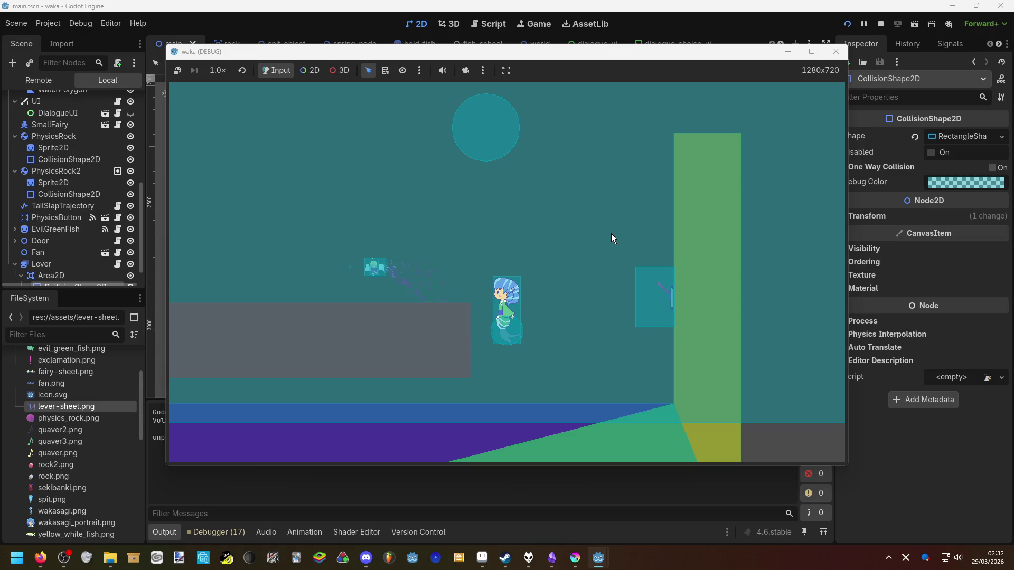
{"action": "key", "text": "Left"}
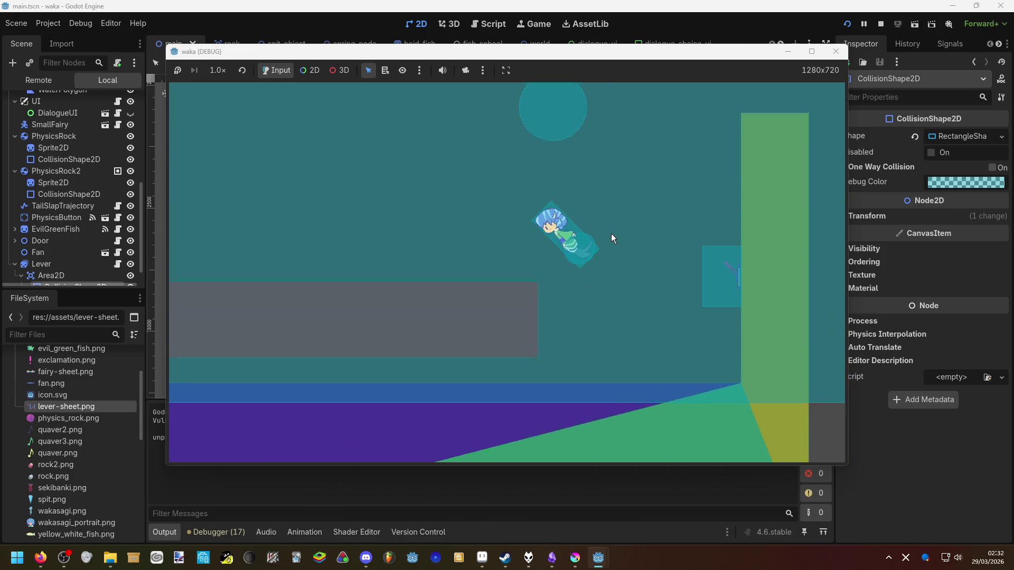
{"action": "key", "text": "a"}
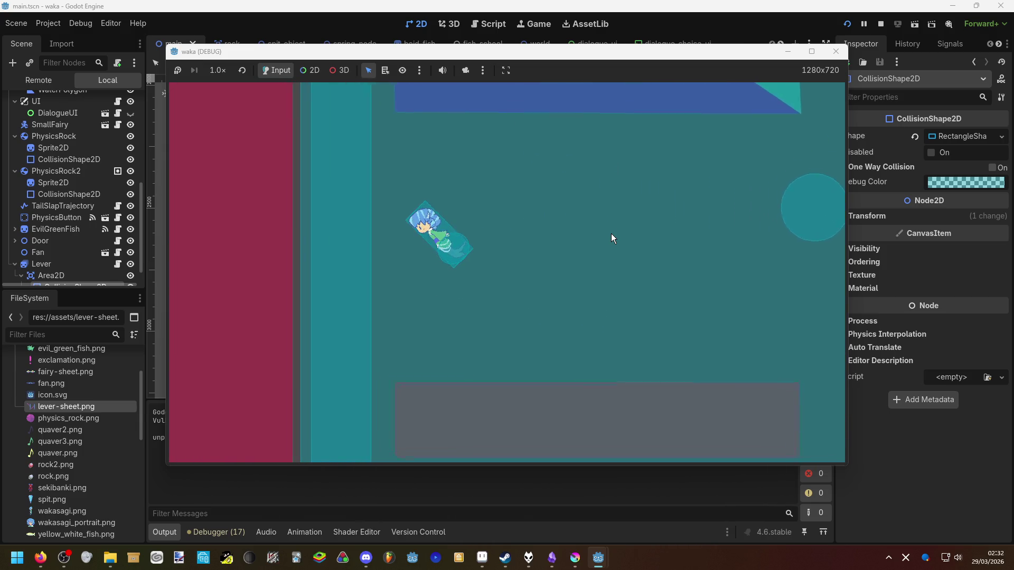
{"action": "key", "text": "w"}
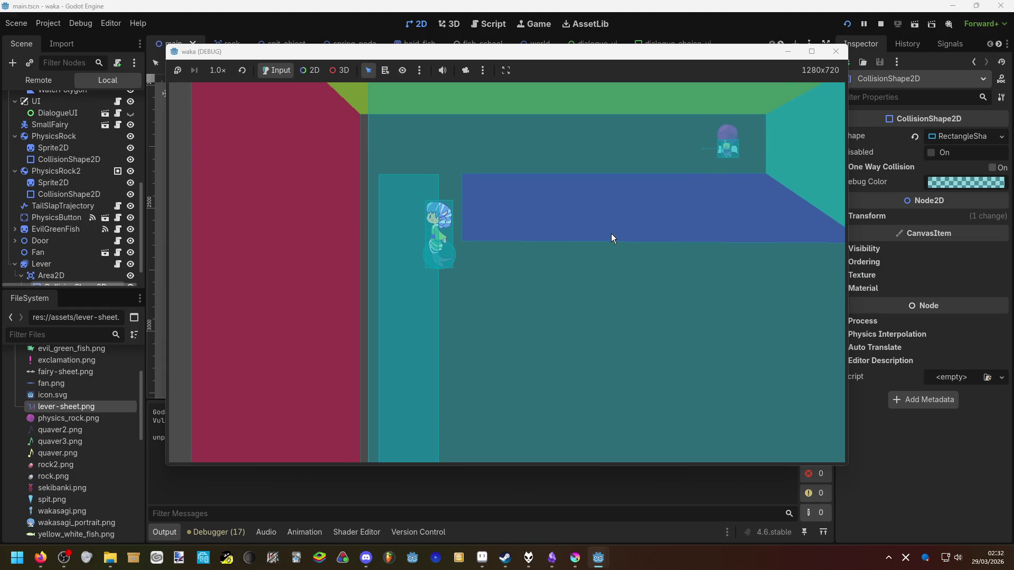
{"action": "key", "text": "s"}
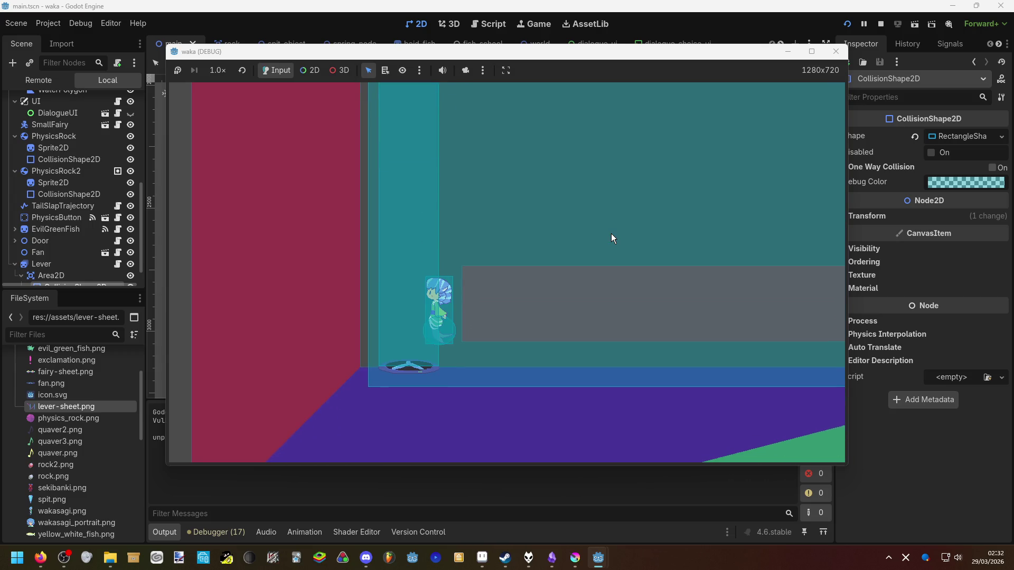
{"action": "key", "text": "w"}
{"action": "key", "text": "w"}
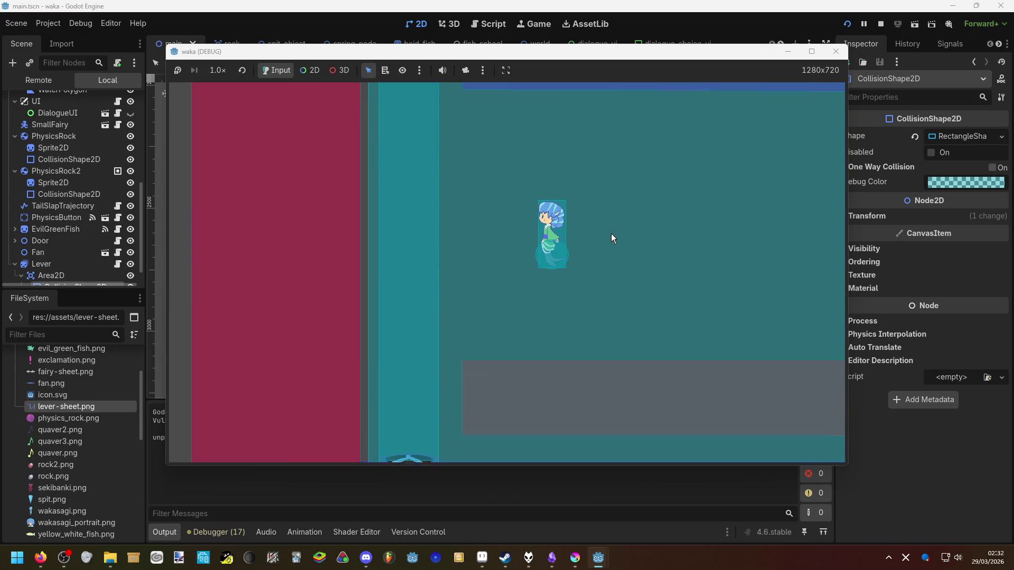
{"action": "key", "text": "d"}
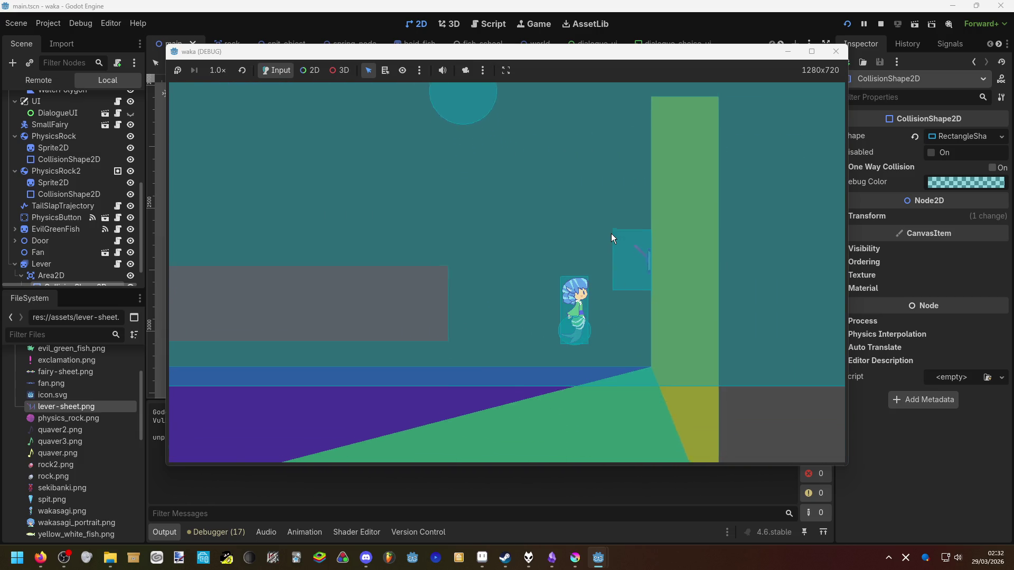
{"action": "key", "text": "a"}
{"action": "key", "text": "a"}
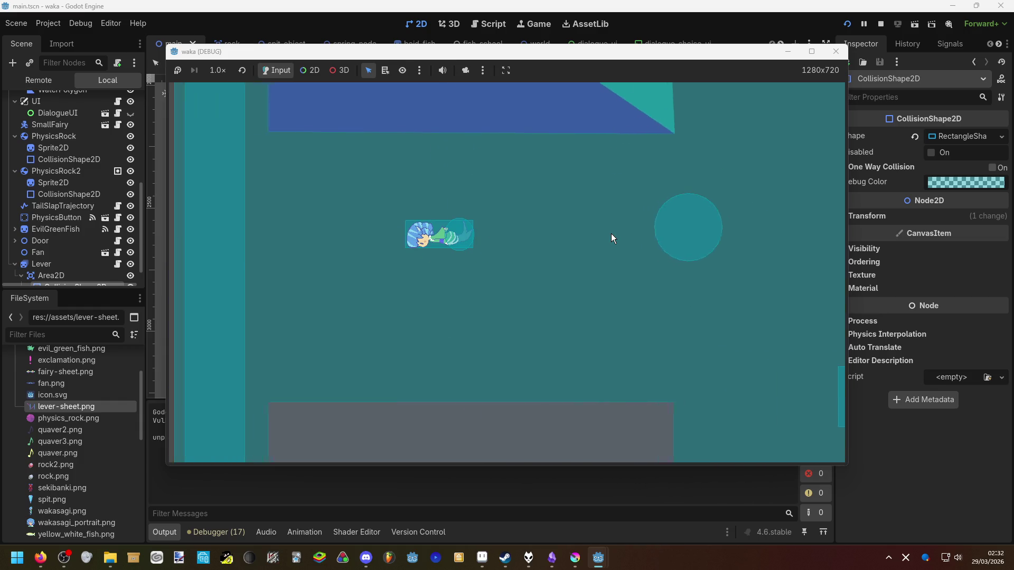
{"action": "key", "text": "w"}
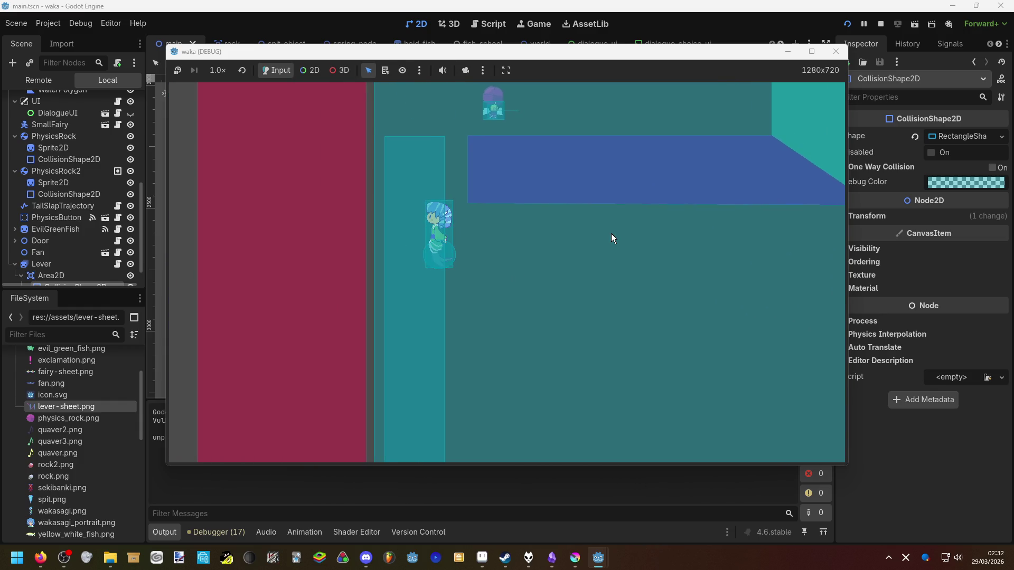
{"action": "key", "text": "w"}
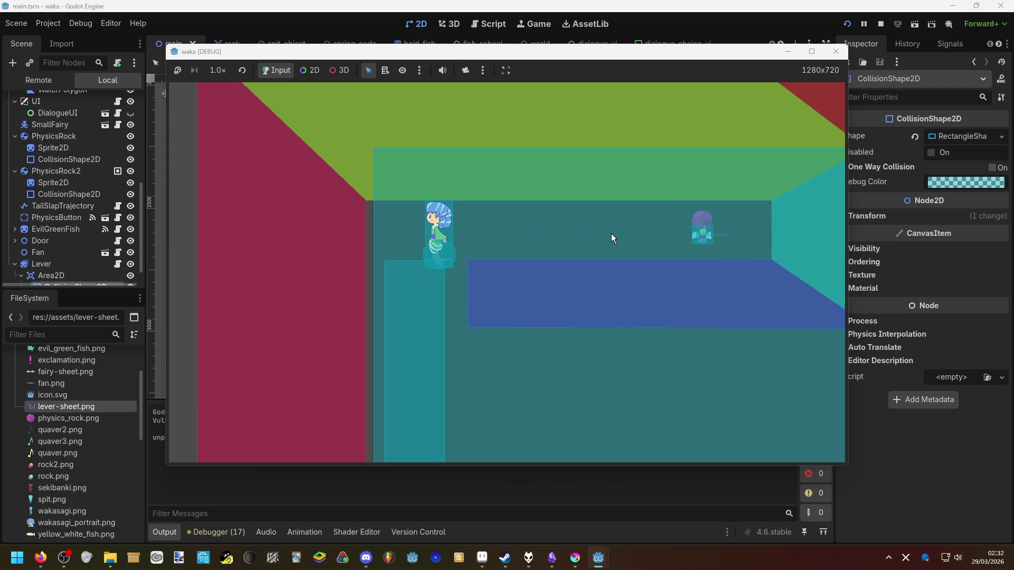
{"action": "key", "text": "s"}
{"action": "key", "text": "d"}
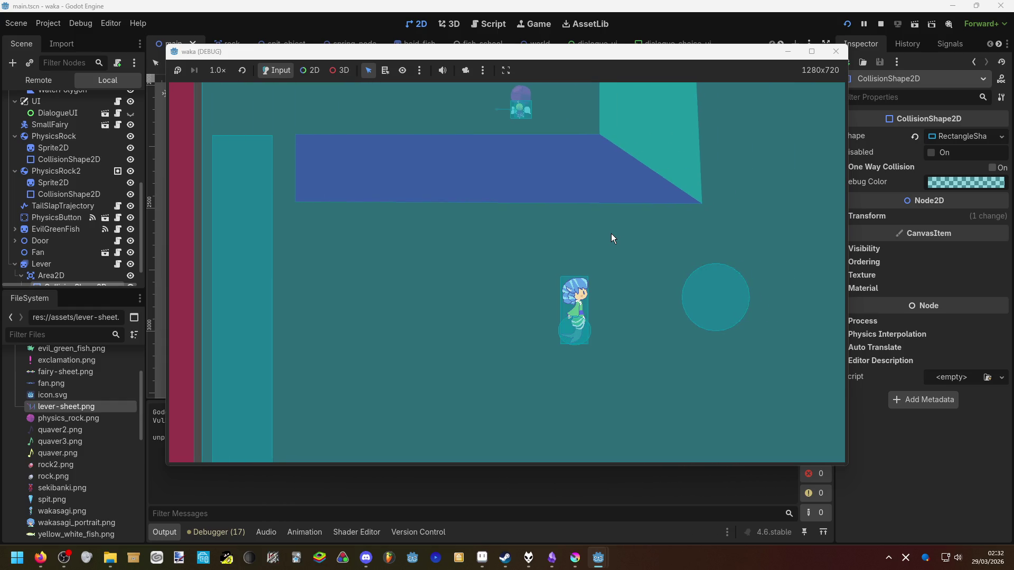
{"action": "key", "text": "d"}
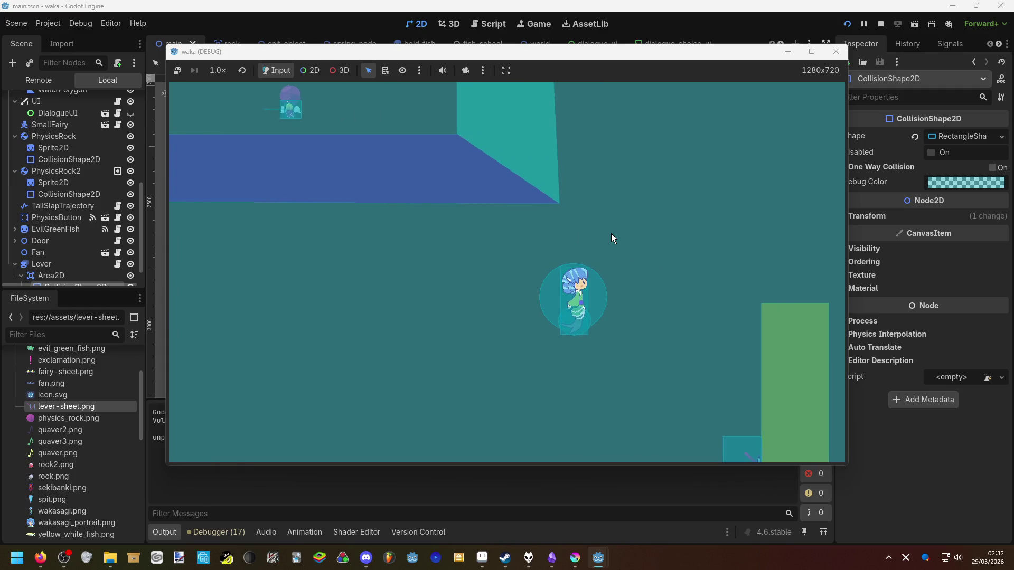
{"action": "key", "text": "a"}
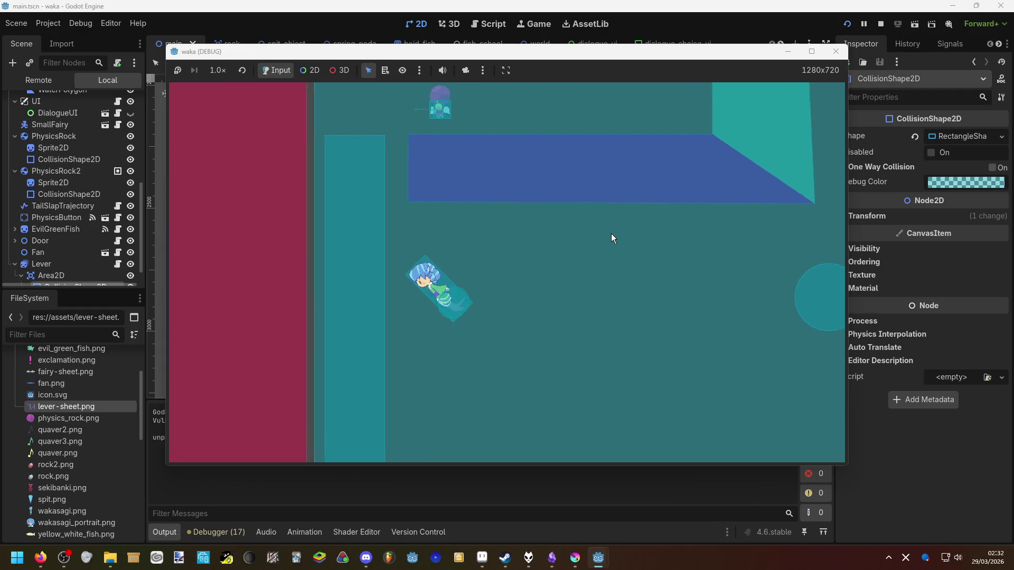
{"action": "key", "text": "s"}
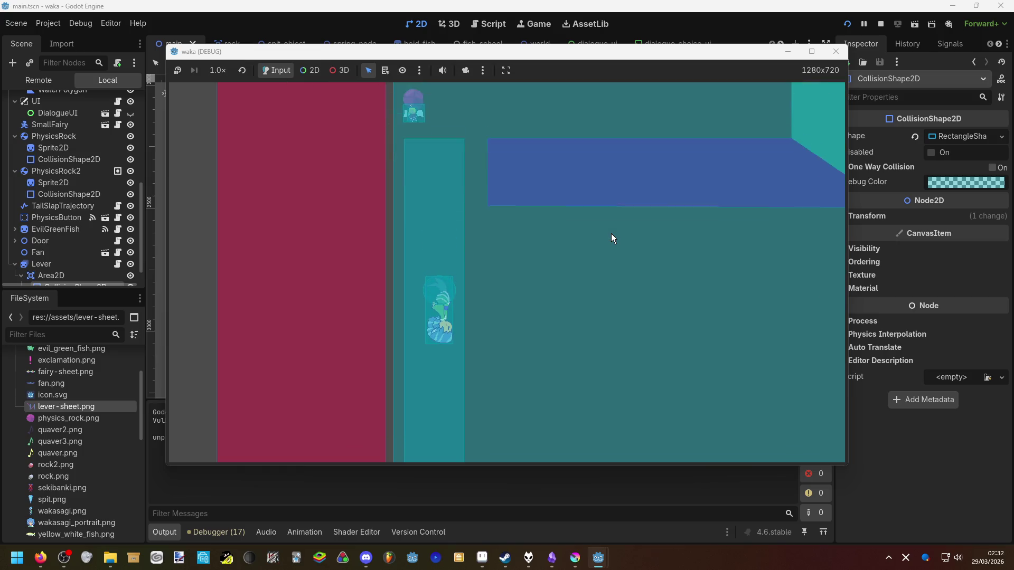
{"action": "key", "text": "d"}
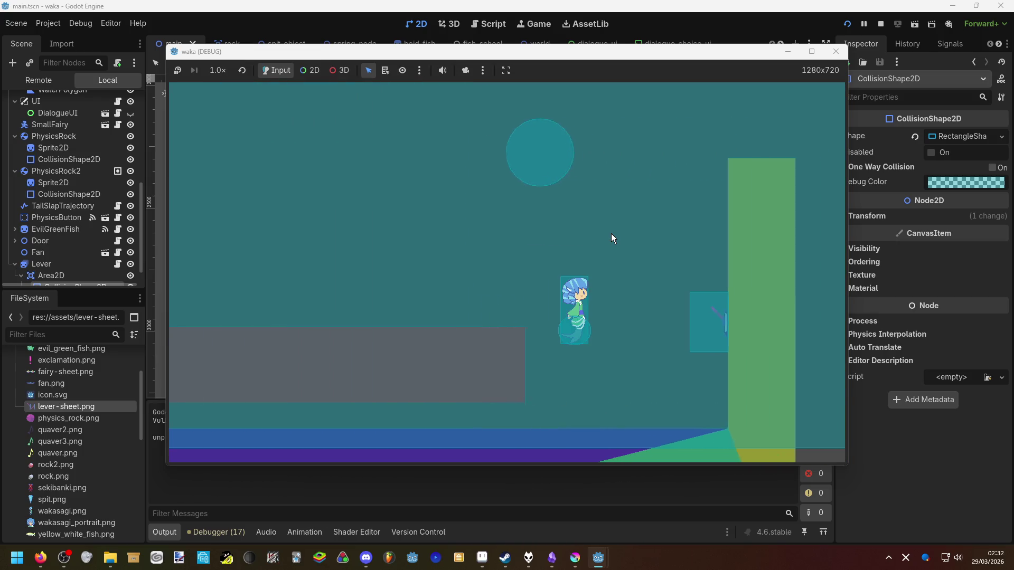
{"action": "key", "text": "a"}
{"action": "key", "text": "w"}
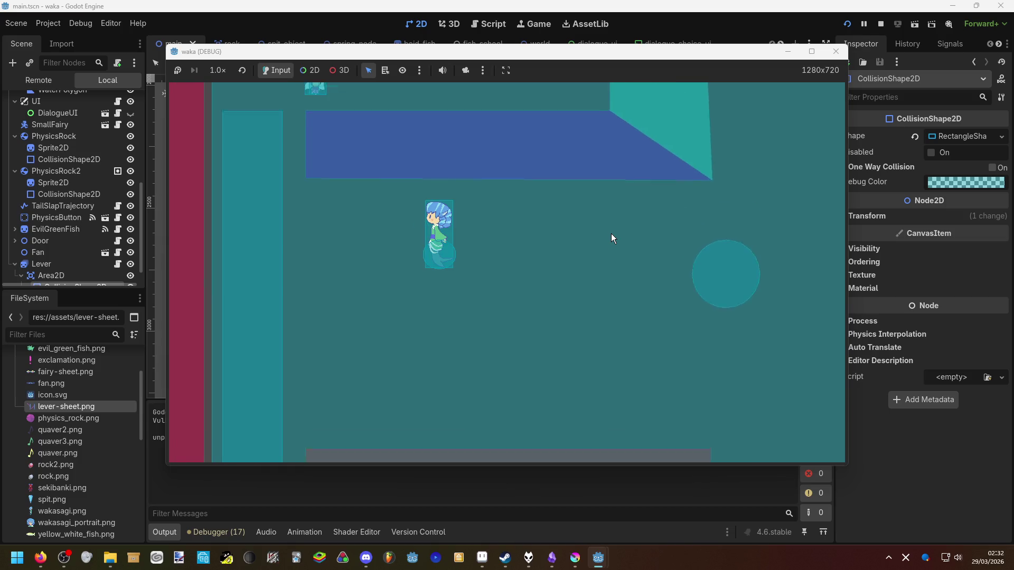
{"action": "key", "text": "a"}
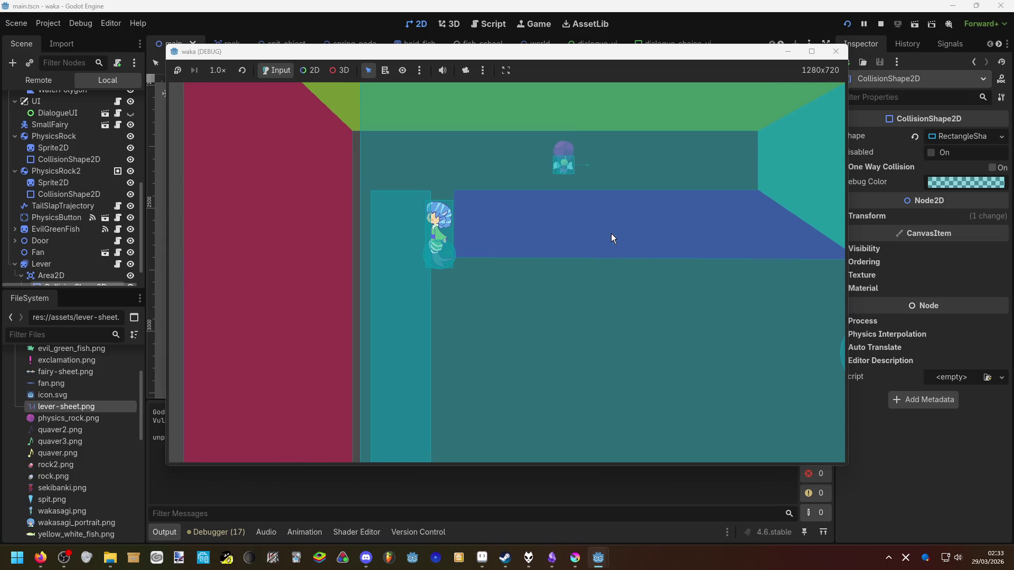
{"action": "key", "text": "s"}
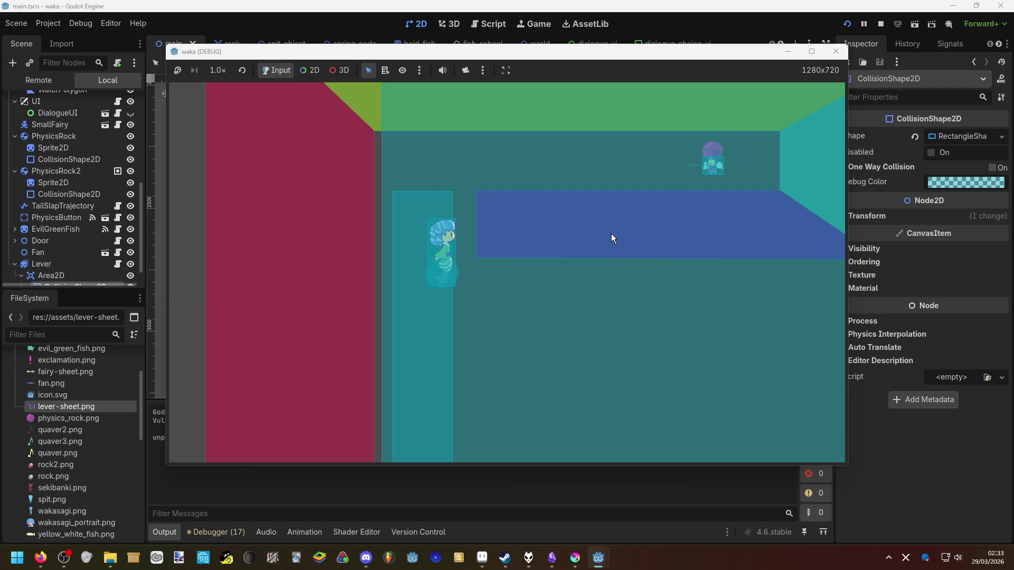
{"action": "key", "text": "s"}
{"action": "key", "text": "d"}
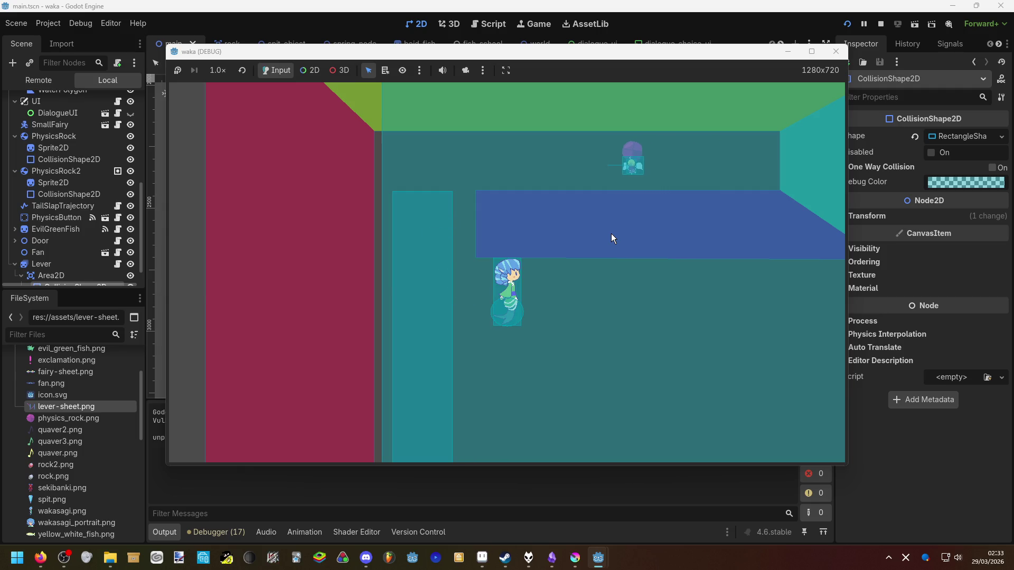
{"action": "key", "text": "d"}
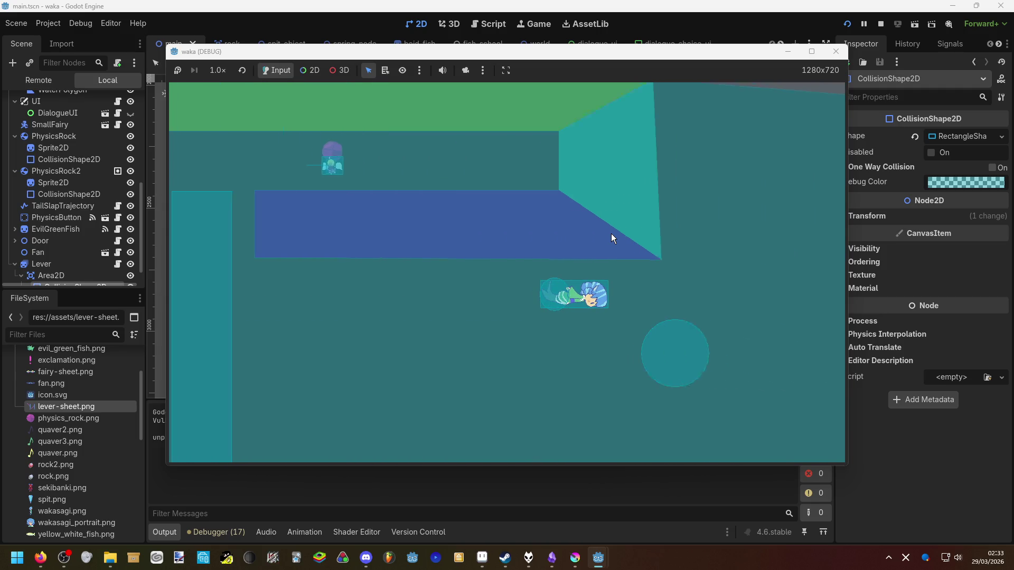
{"action": "key", "text": "s"}
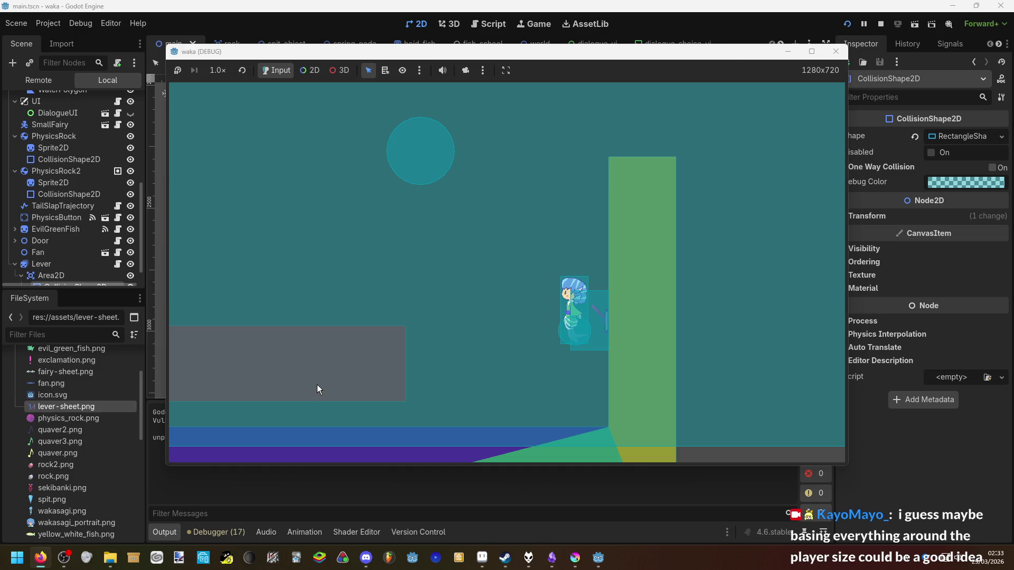
{"action": "key", "text": "Up"}
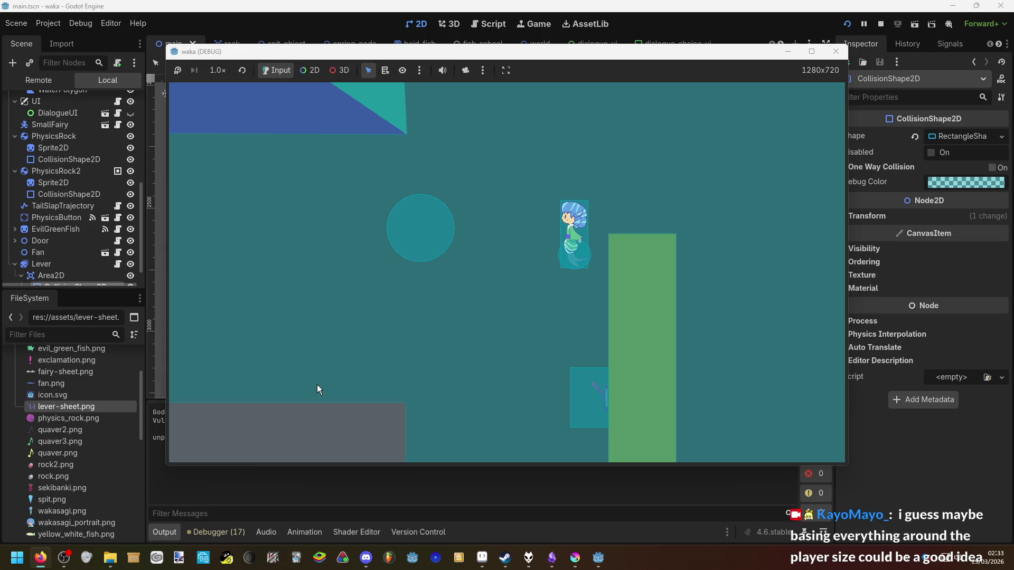
{"action": "key", "text": "Left"}
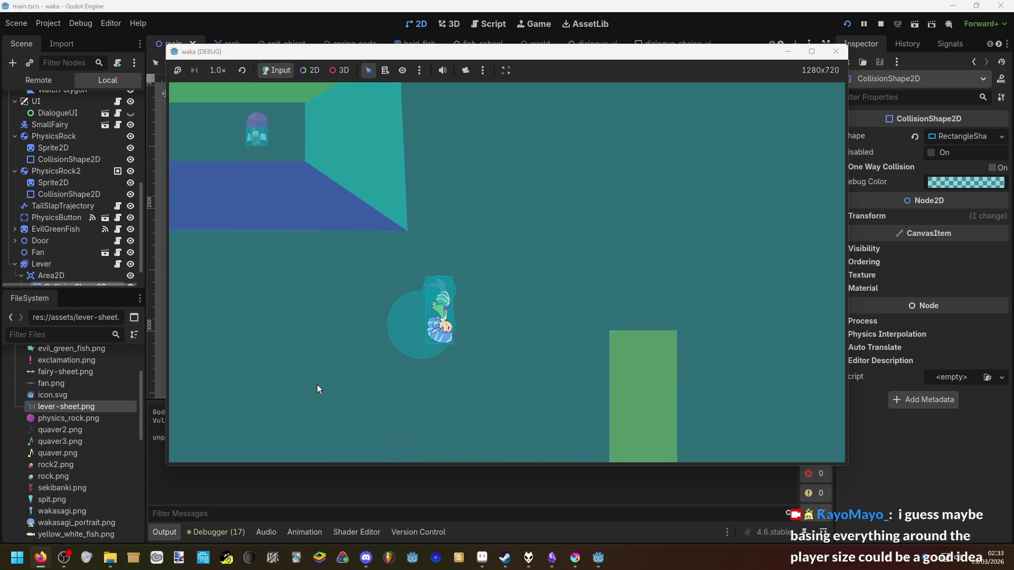
{"action": "key", "text": "Left"}
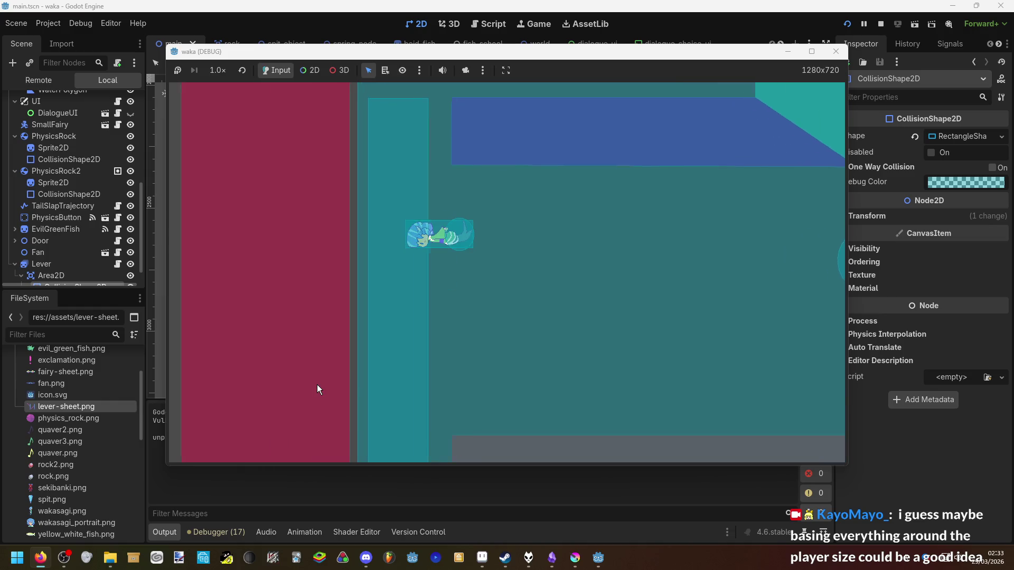
{"action": "key", "text": "Up"}
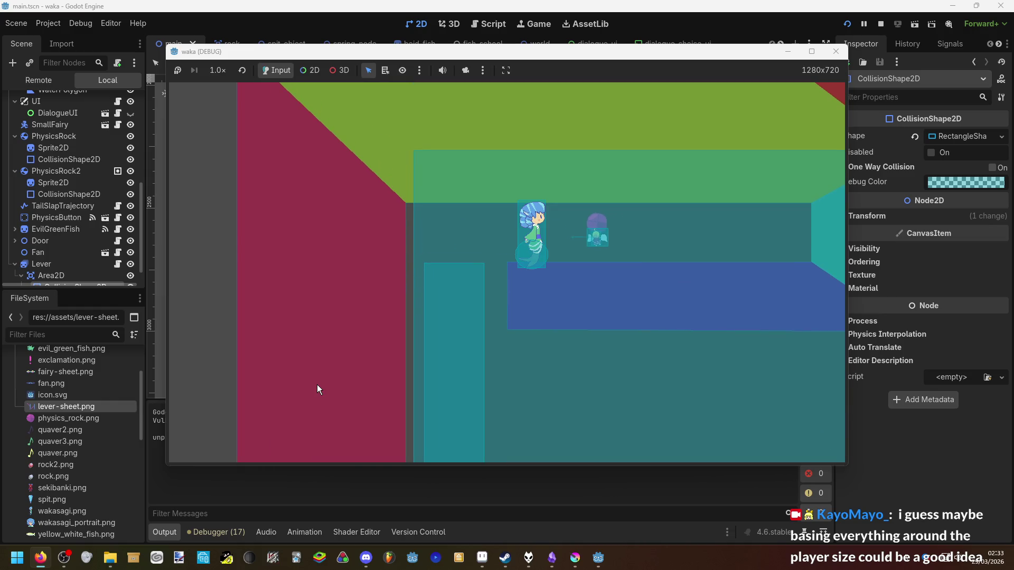
{"action": "key", "text": "Left"}
{"action": "key", "text": "Down"}
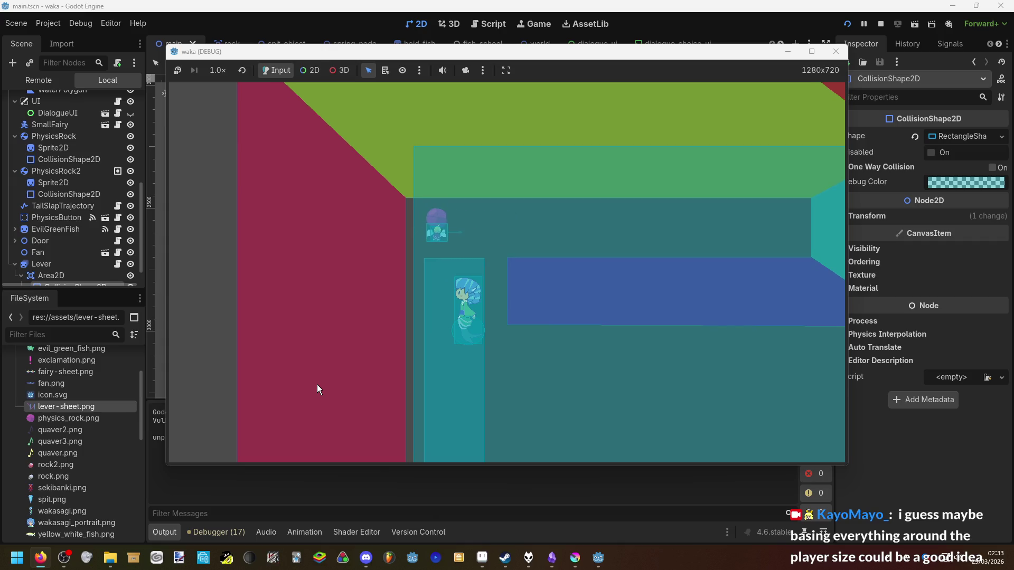
{"action": "key", "text": "Up"}
{"action": "key", "text": "Right"}
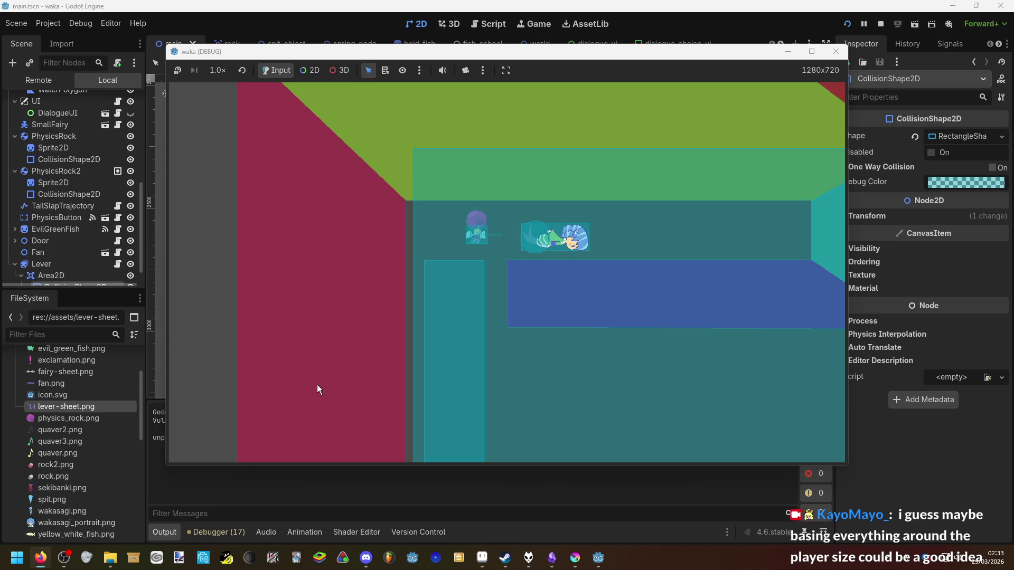
{"action": "key", "text": "Left"}
{"action": "key", "text": "Down"}
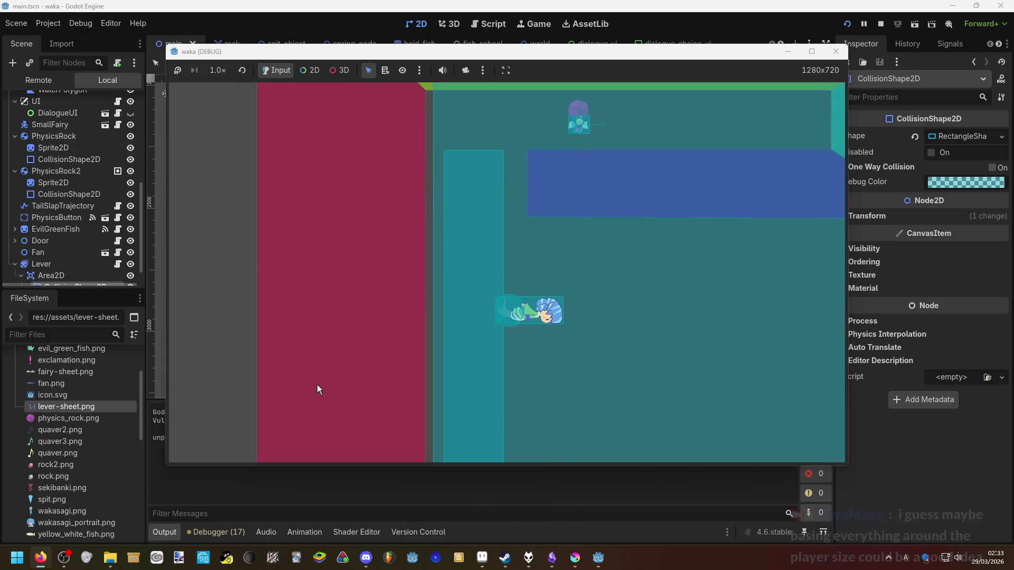
{"action": "key", "text": "Right"}
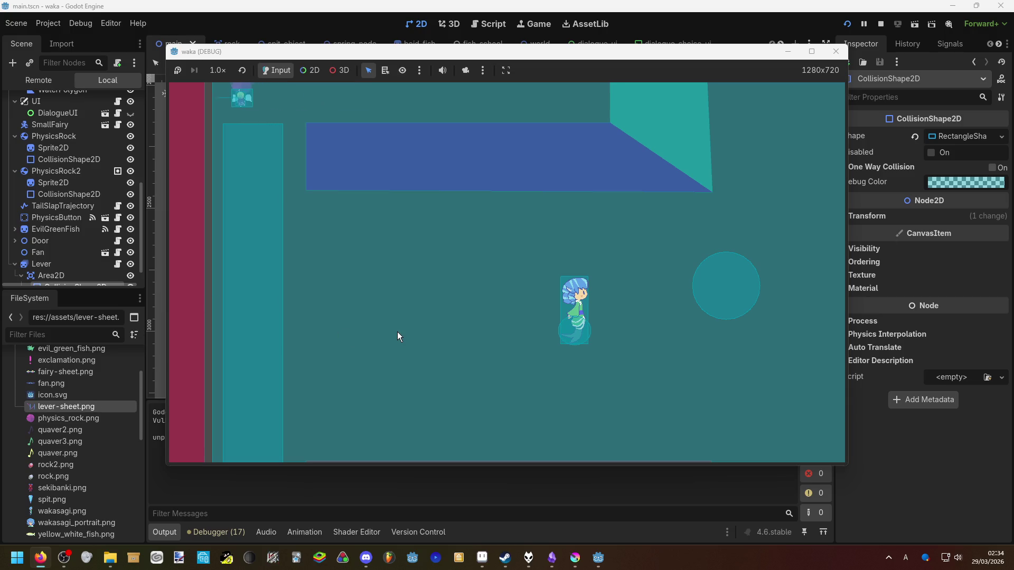
{"action": "key", "text": "Left"}
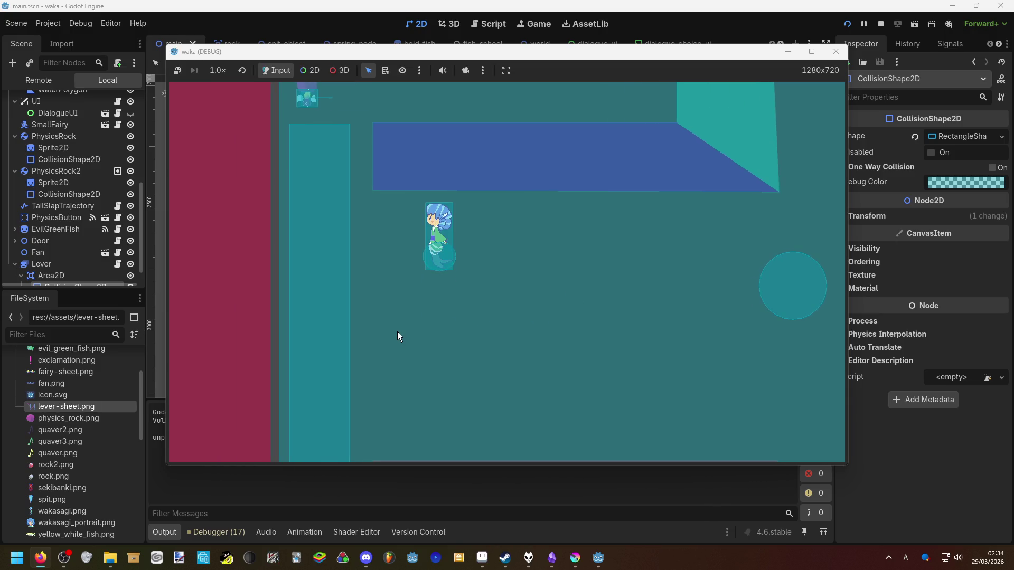
{"action": "key", "text": "Right"}
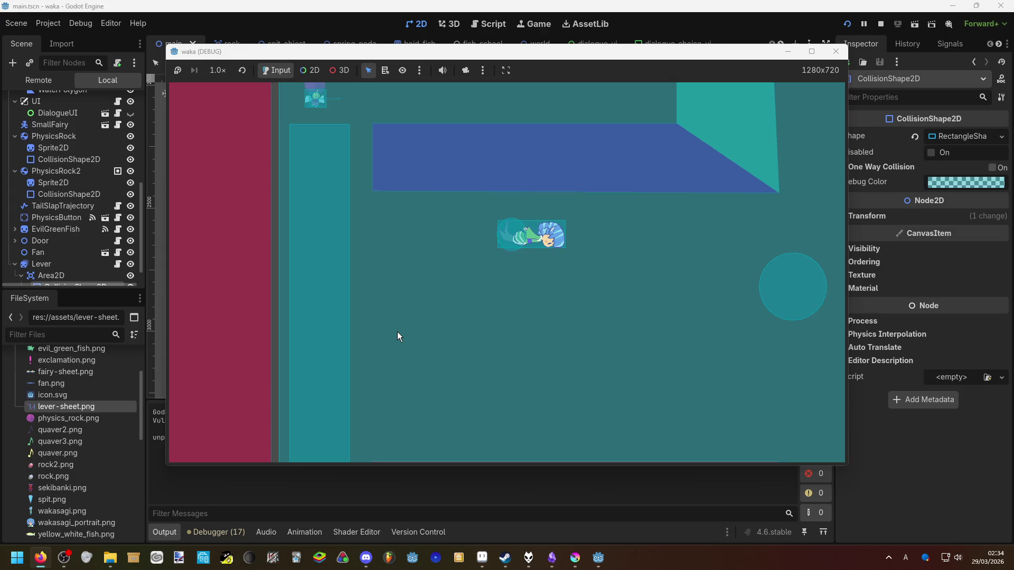
{"action": "key", "text": "Up"}
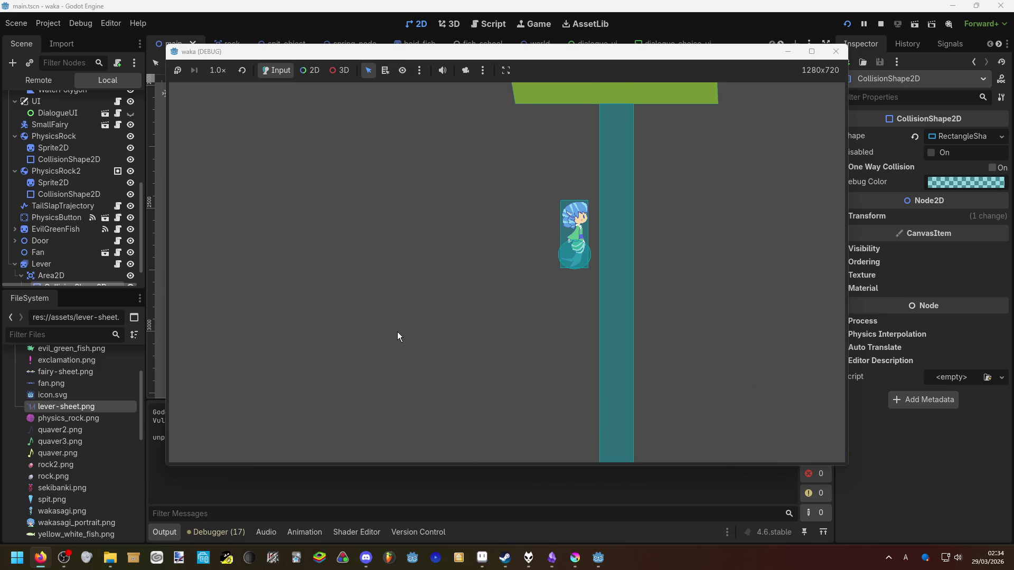
{"action": "key", "text": "Left"}
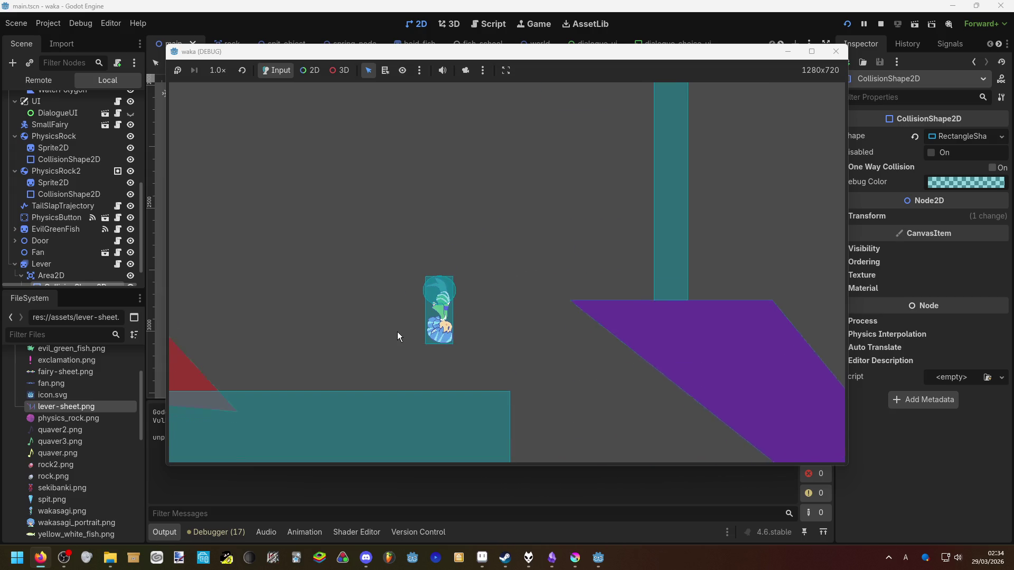
{"action": "key", "text": "Left"}
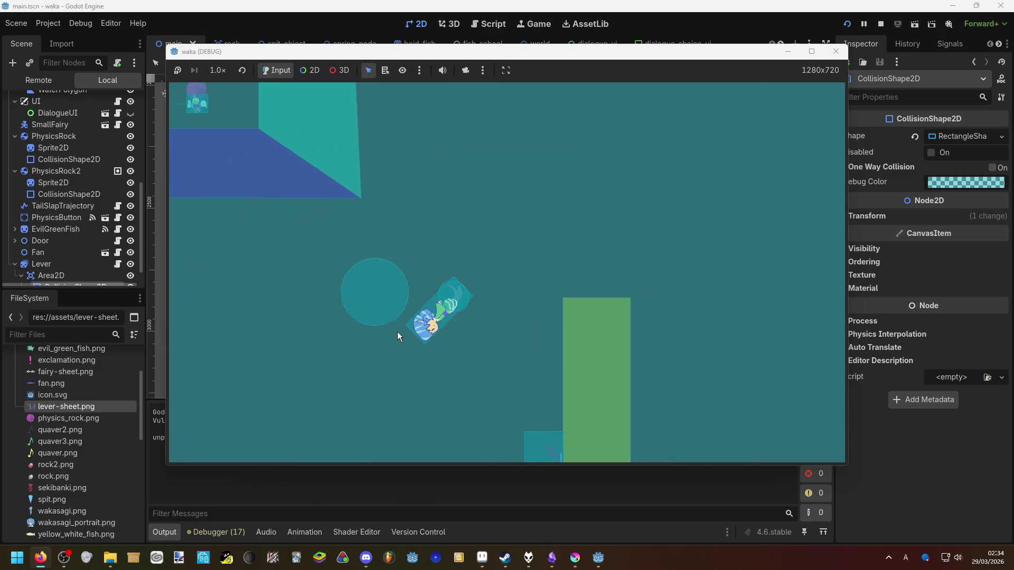
{"action": "key", "text": "Up"}
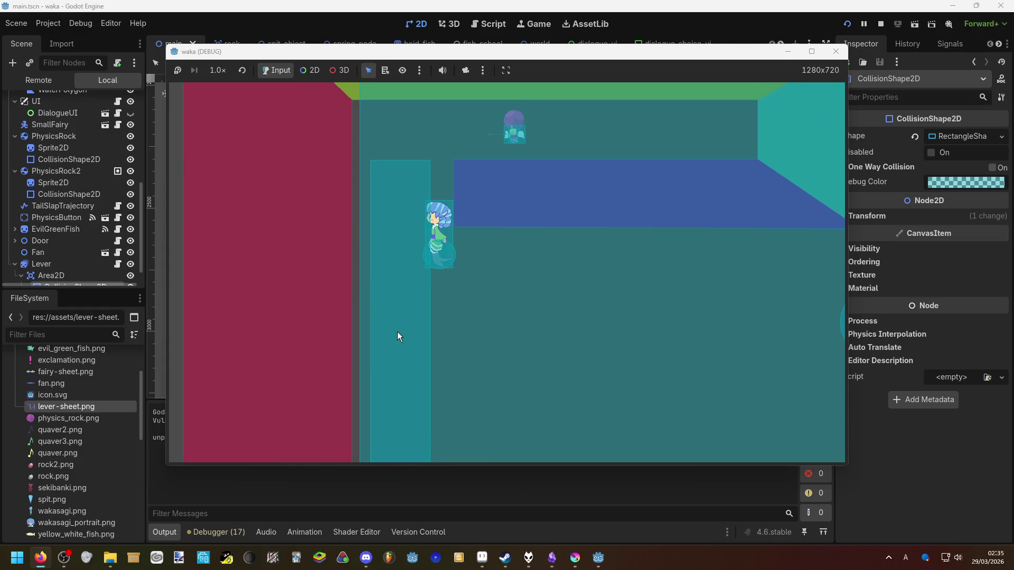
{"action": "key", "text": "Right"}
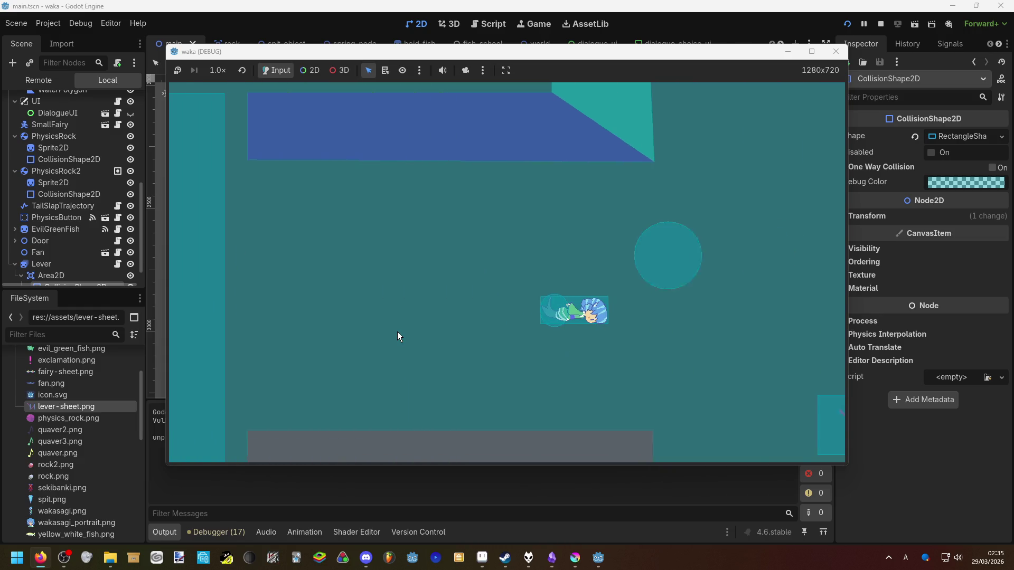
{"action": "key", "text": "Up"}
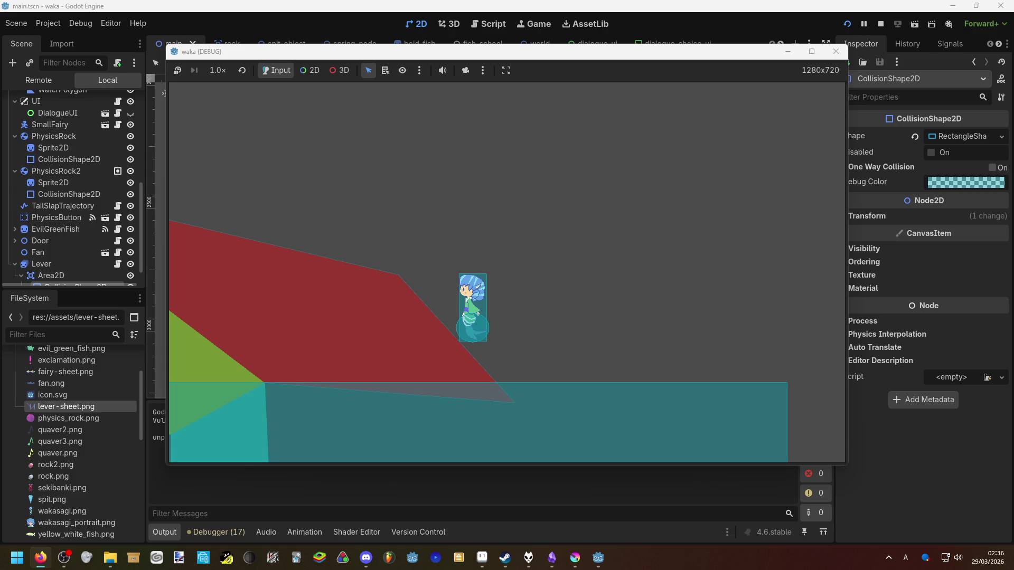
{"action": "key", "text": "Right"}
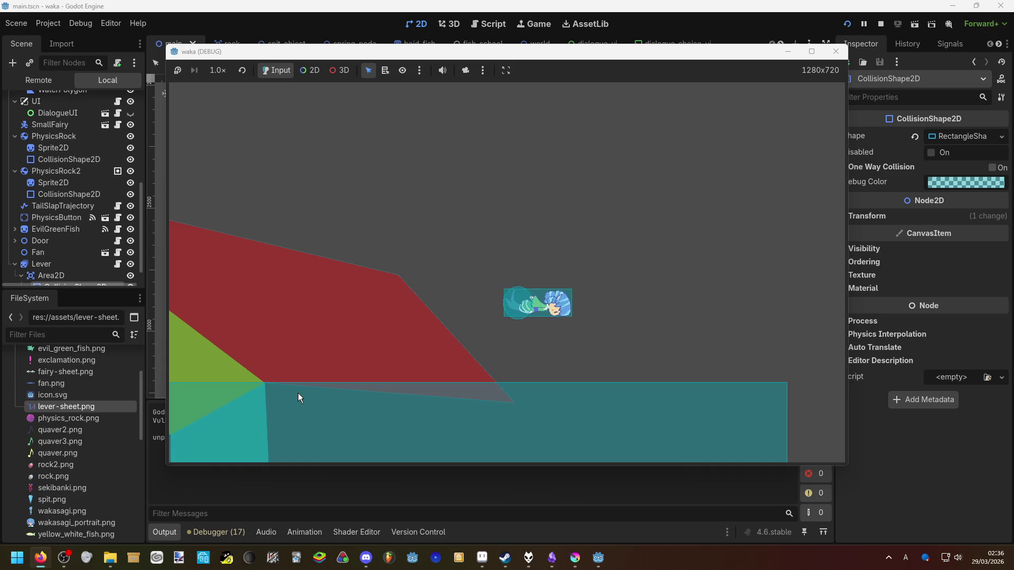
{"action": "key", "text": "Down"}
{"action": "key", "text": "Left"}
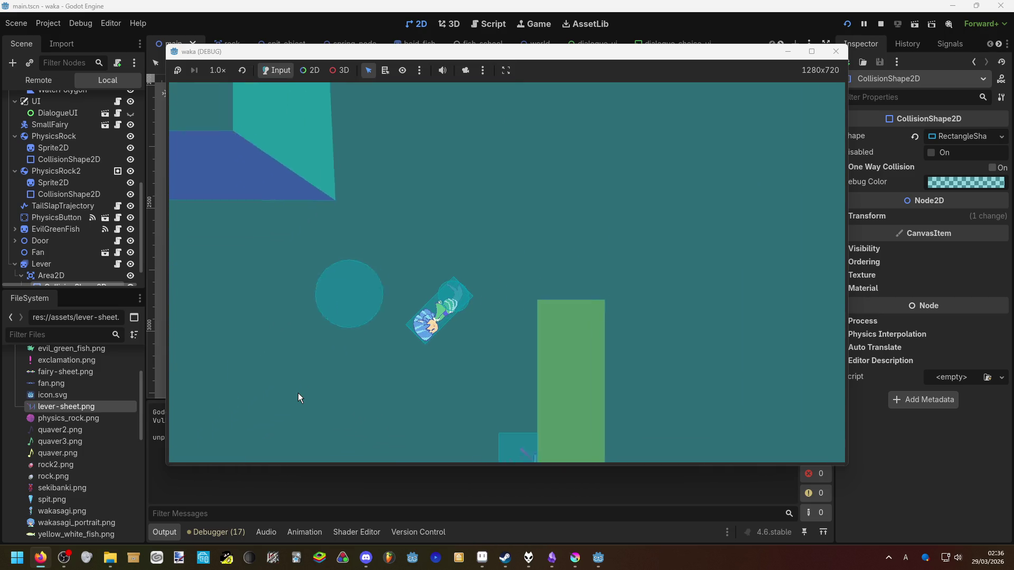
{"action": "key", "text": "Up"}
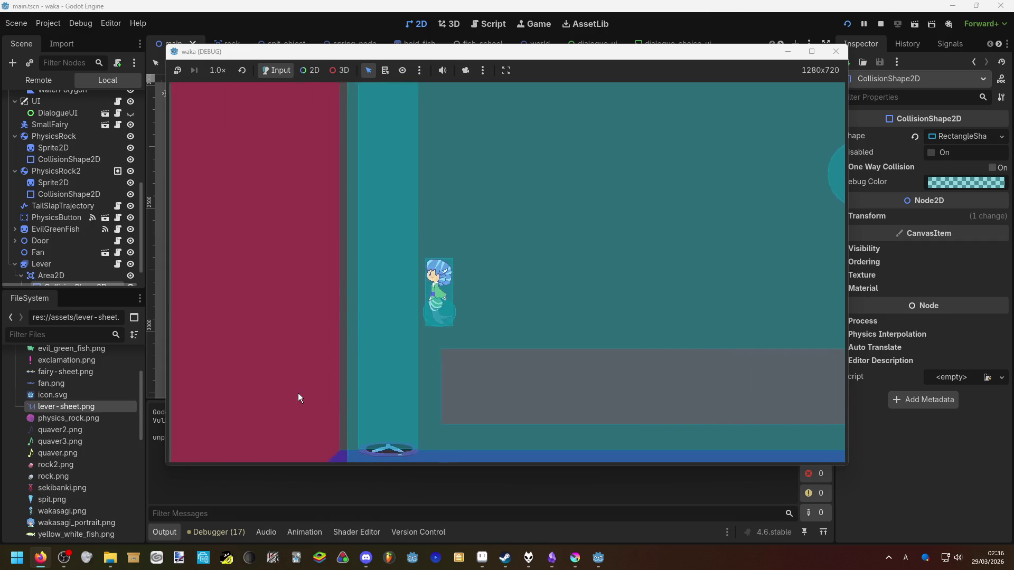
{"action": "key", "text": "Right"}
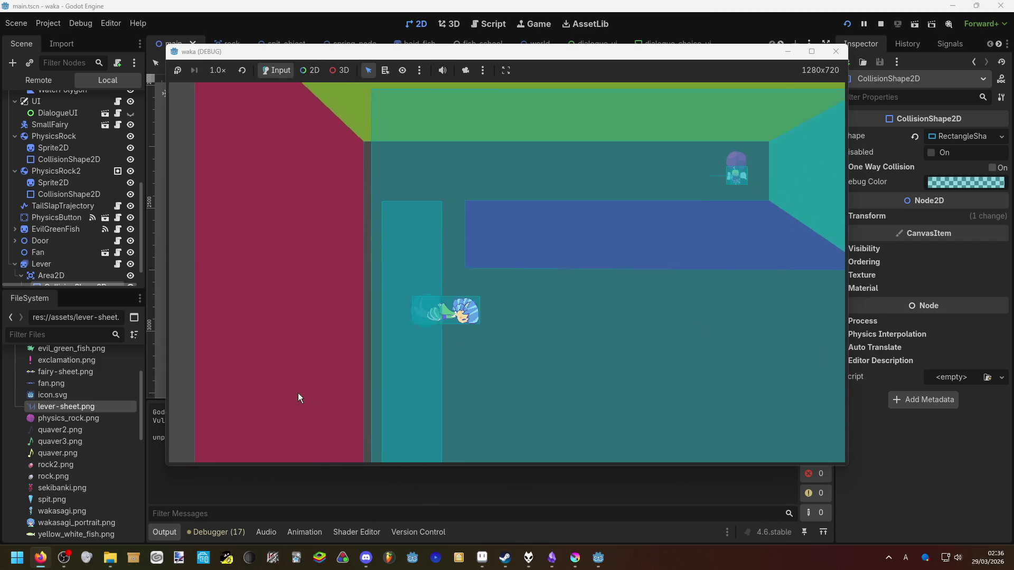
{"action": "key", "text": "Down"}
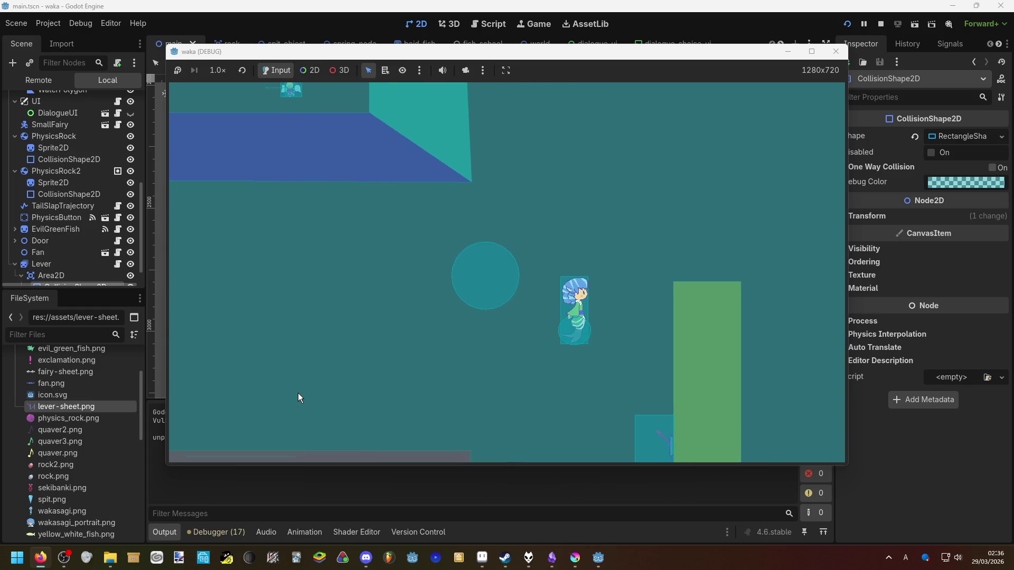
{"action": "key", "text": "Up"}
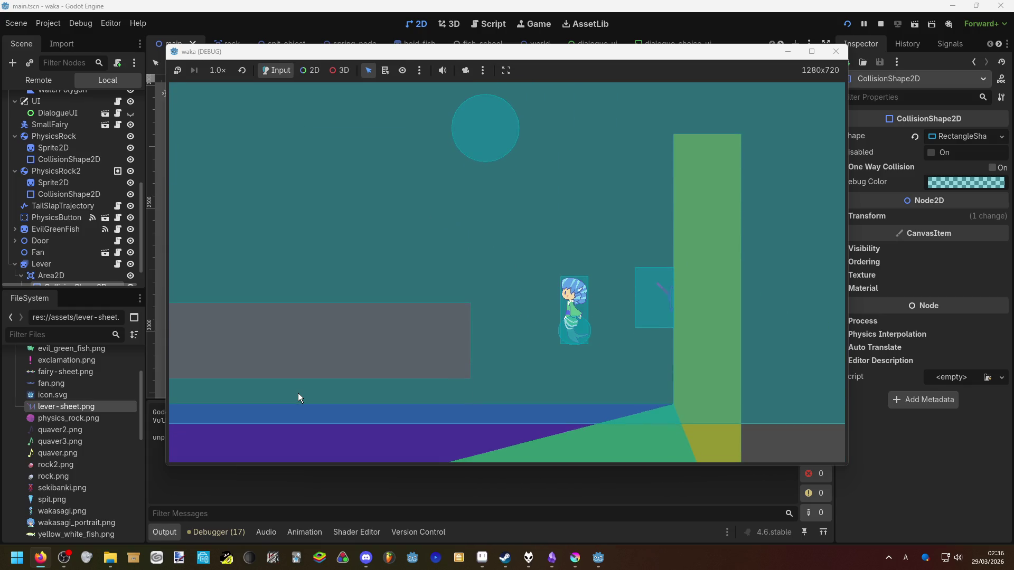
{"action": "key", "text": "Down"}
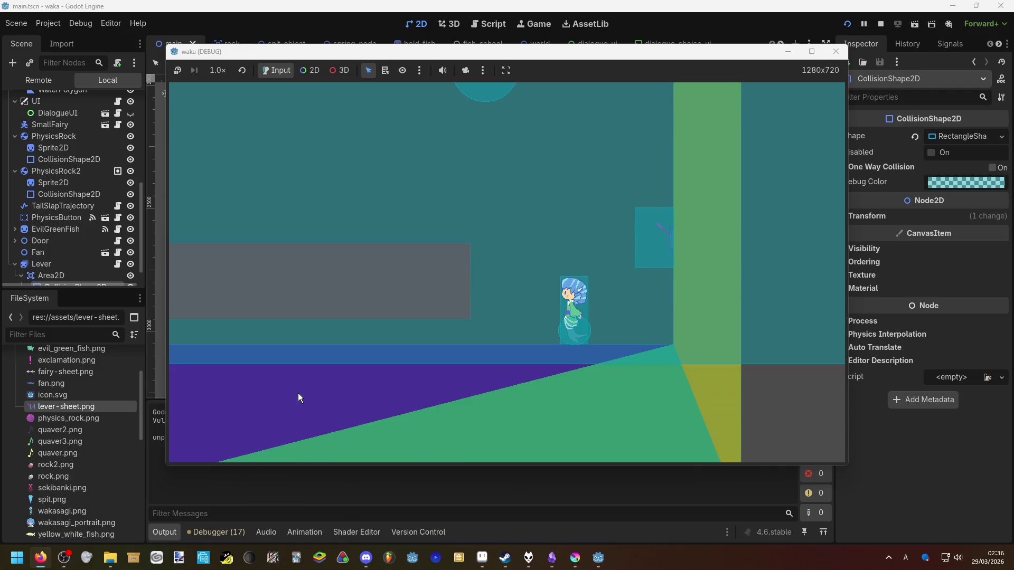
{"action": "key", "text": "Right"}
{"action": "key", "text": "Up"}
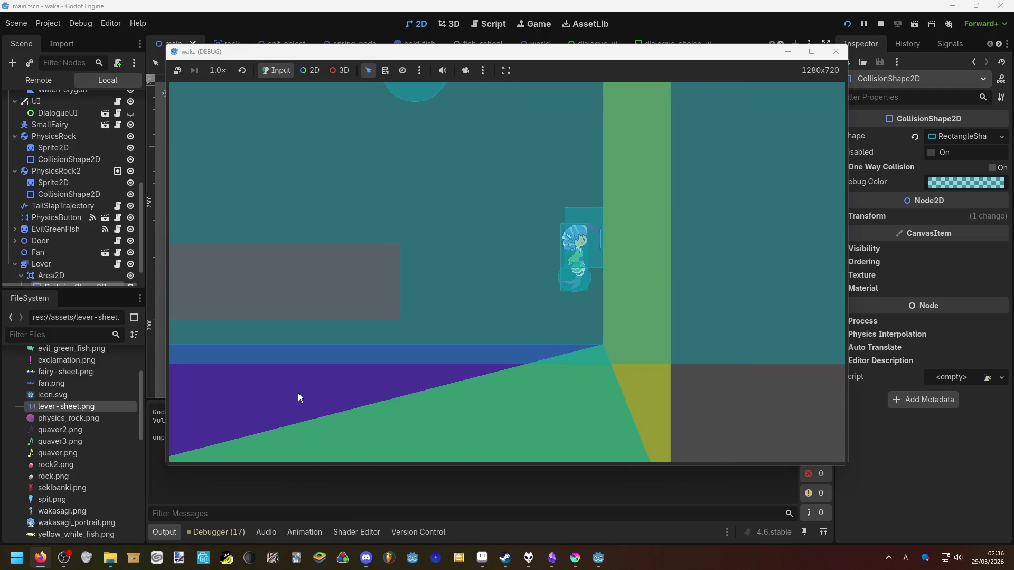
{"action": "key", "text": "Up"}
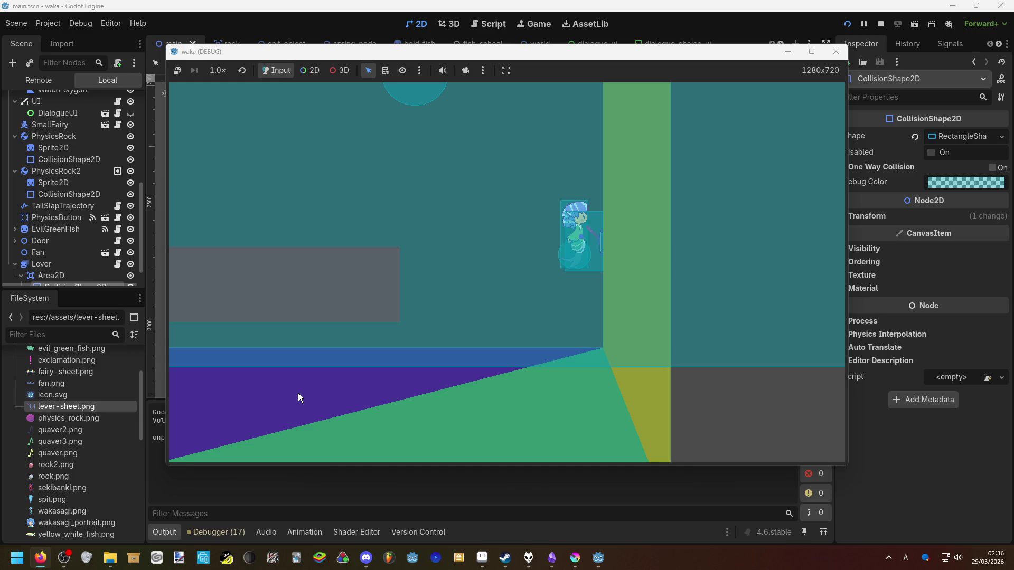
{"action": "key", "text": "space"}
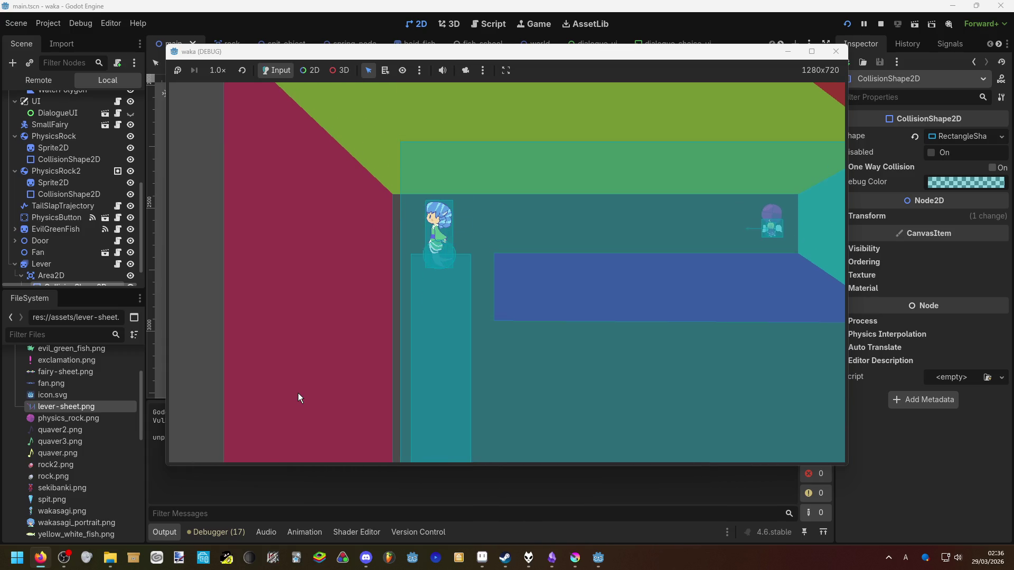
{"action": "key", "text": "Right"}
{"action": "key", "text": "Down"}
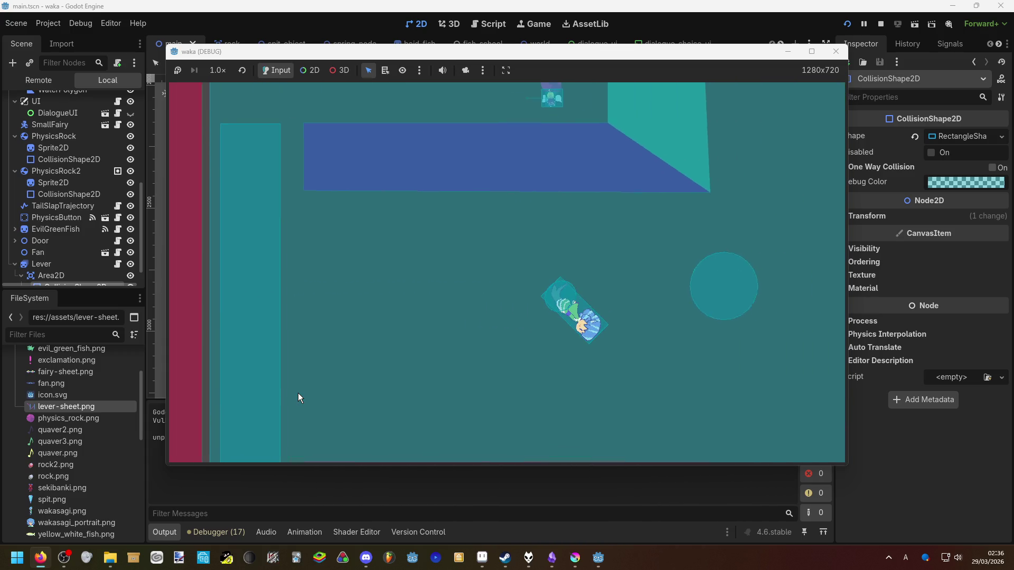
{"action": "key", "text": "Left"}
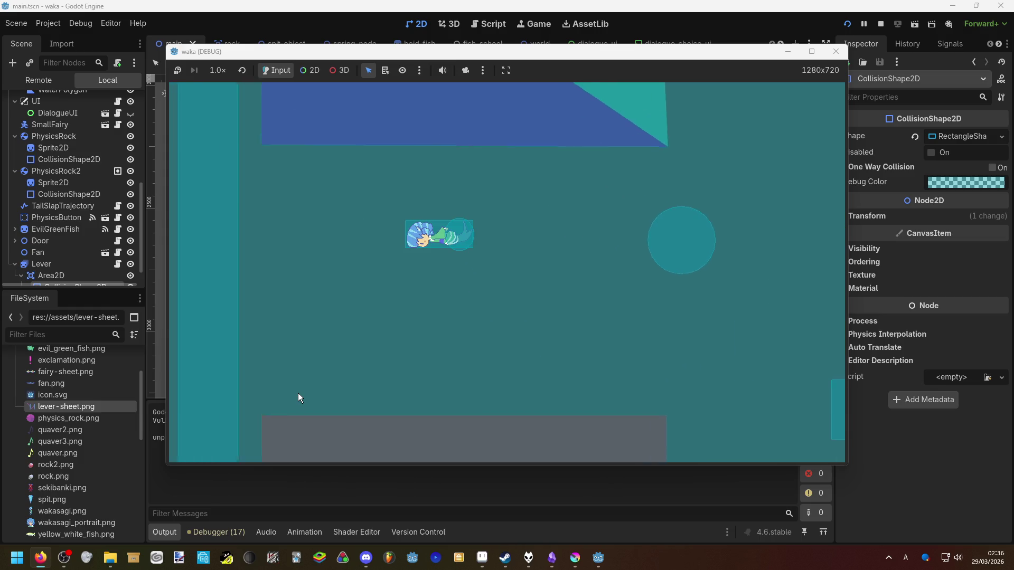
{"action": "key", "text": "Down"}
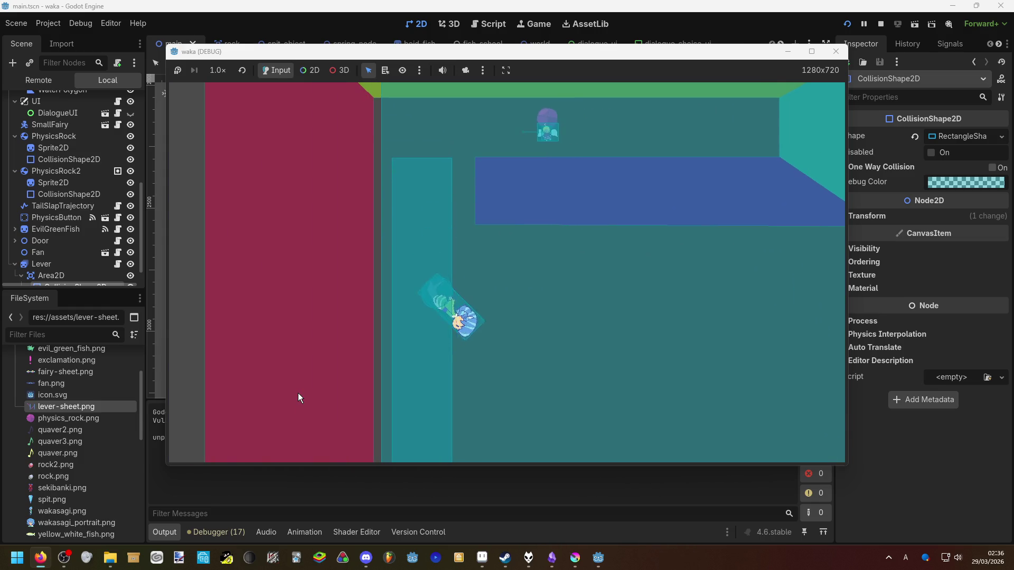
{"action": "key", "text": "Right"}
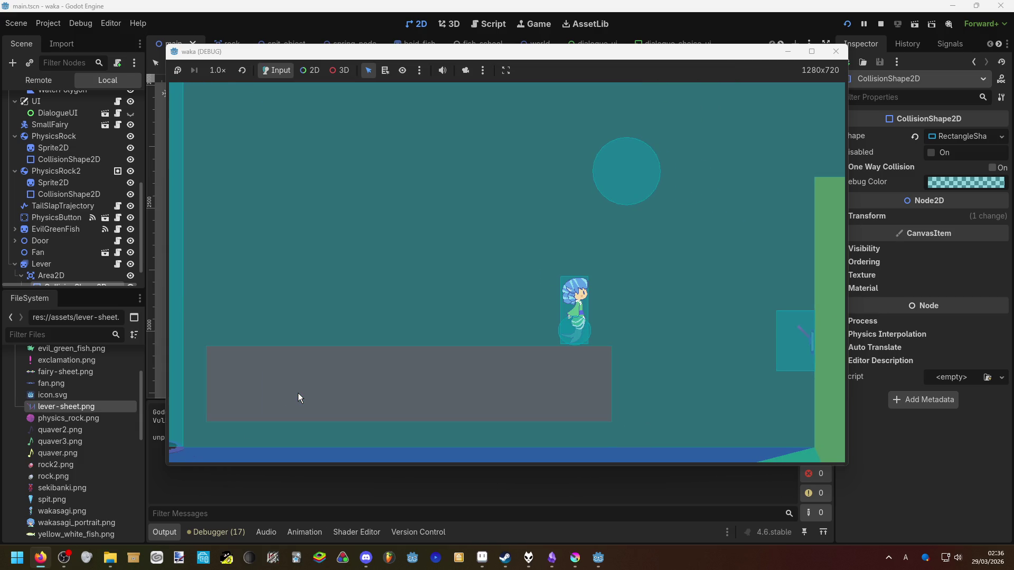
Select the Lever node and open its attached lever.gd script in the Script editor
{"action": "left_click", "coordinate": [73, 263]}
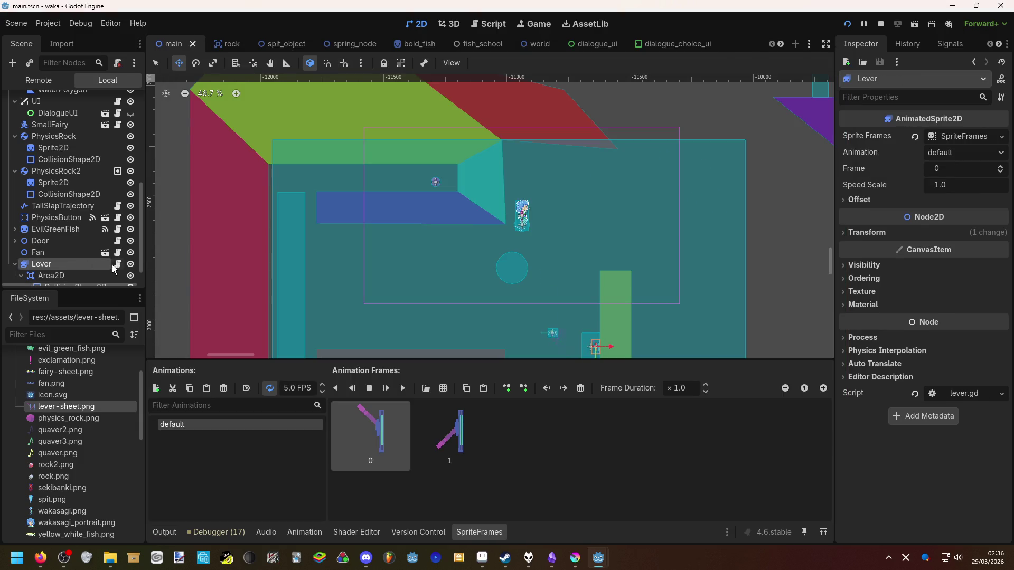
{"action": "left_click", "coordinate": [118, 264]}
{"action": "scroll", "coordinate": [85, 221], "scroll_direction": "down", "scroll_amount": 1}
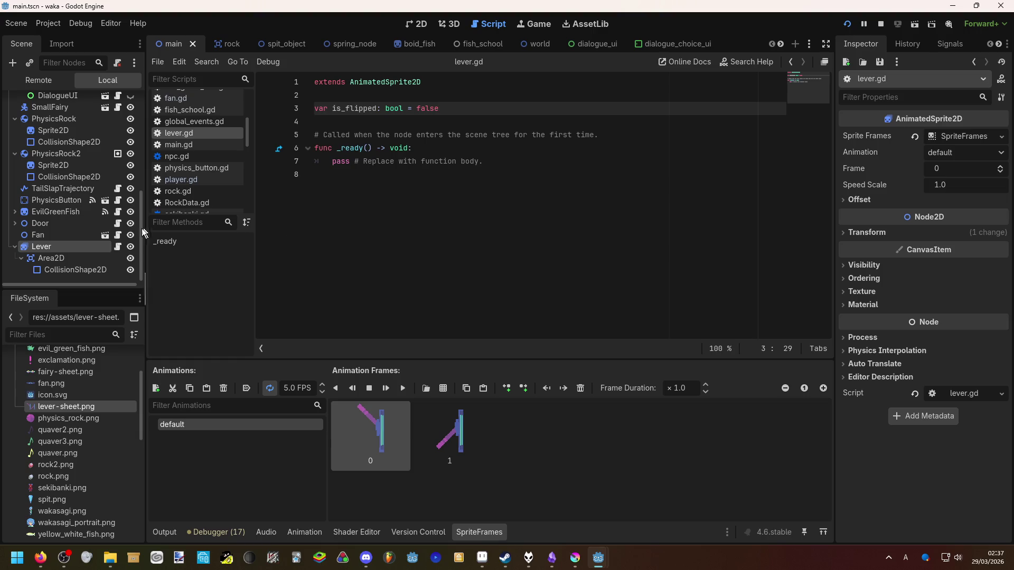
{"action": "scroll", "coordinate": [81, 243], "scroll_direction": "up", "scroll_amount": 1}
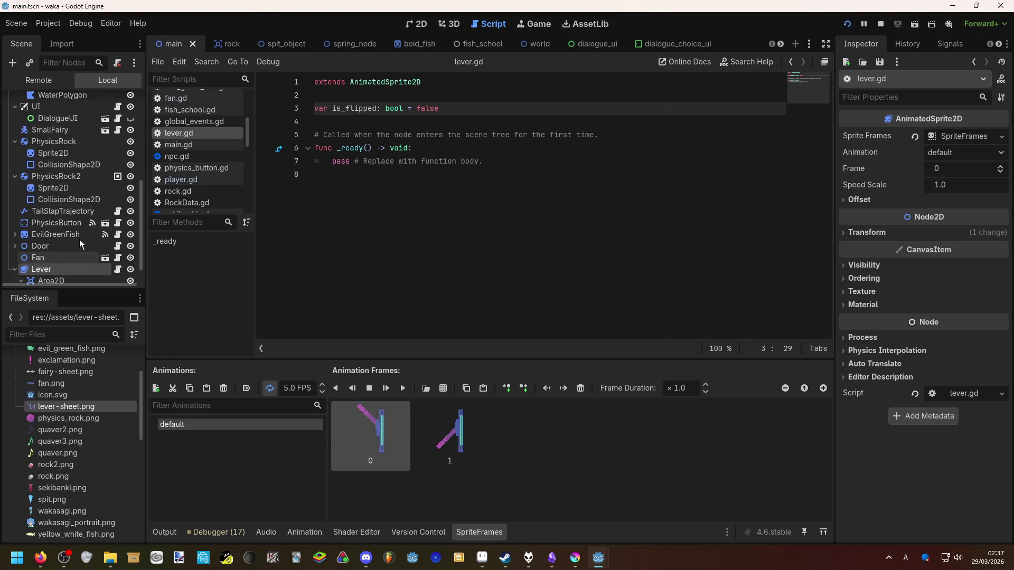
{"action": "key", "text": "alt+Tab"}
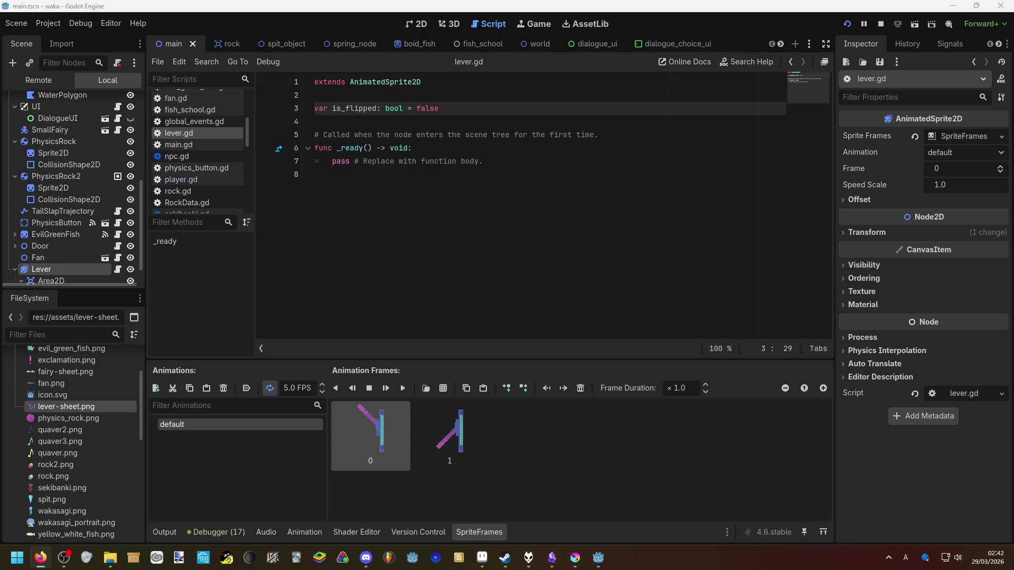
{"action": "left_click", "coordinate": [434, 85]}
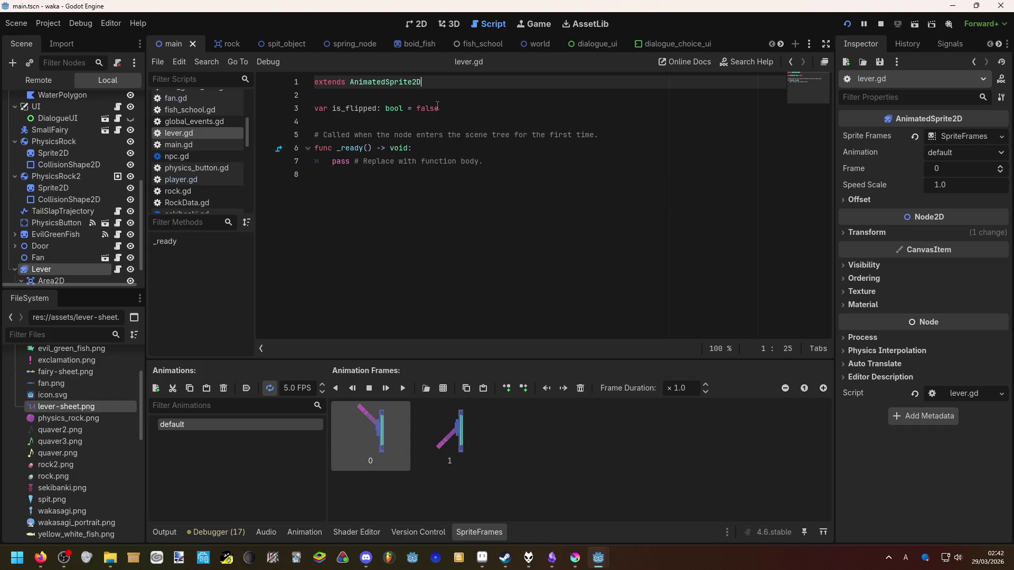
Add 'signal flipped' and 'signal unflipped' lines below the extends line of lever.gd
{"action": "key", "text": "Return"}
{"action": "key", "text": "Return"}
{"action": "type", "text": "si"}
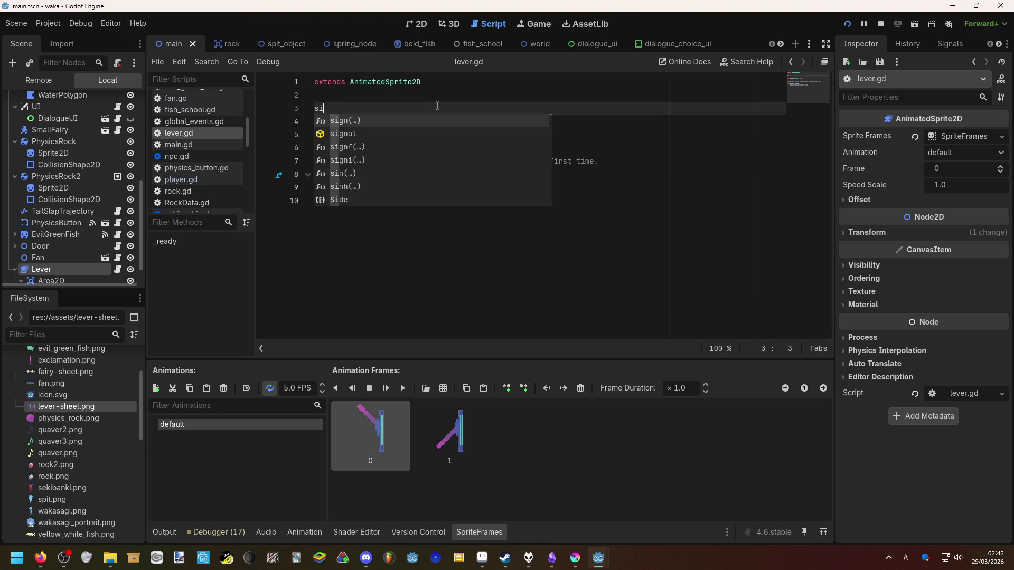
{"action": "type", "text": "gn"}
{"action": "key", "text": "Down"}
{"action": "key", "text": "Return"}
{"action": "type", "text": "fl"}
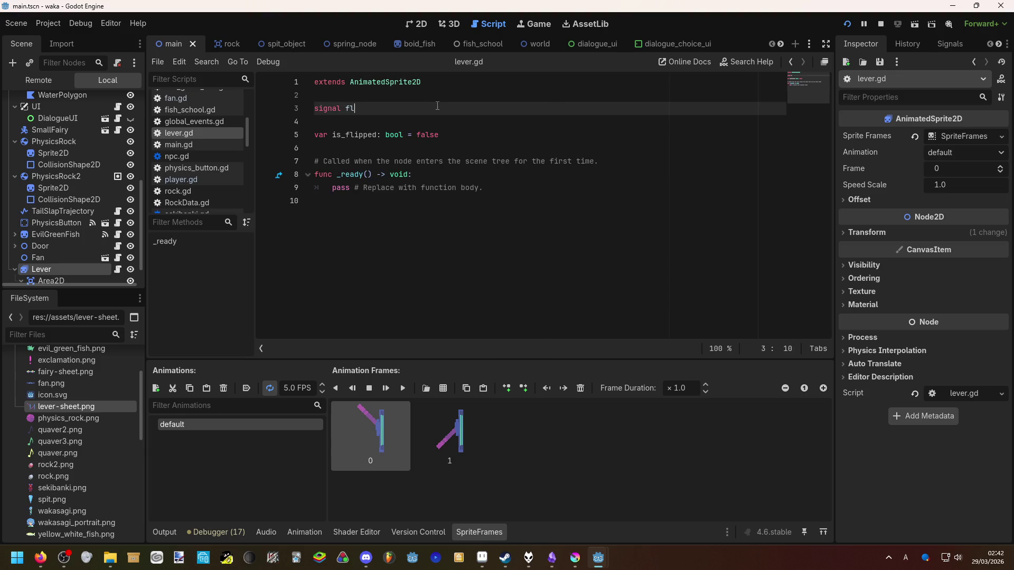
{"action": "type", "text": "ipped"}
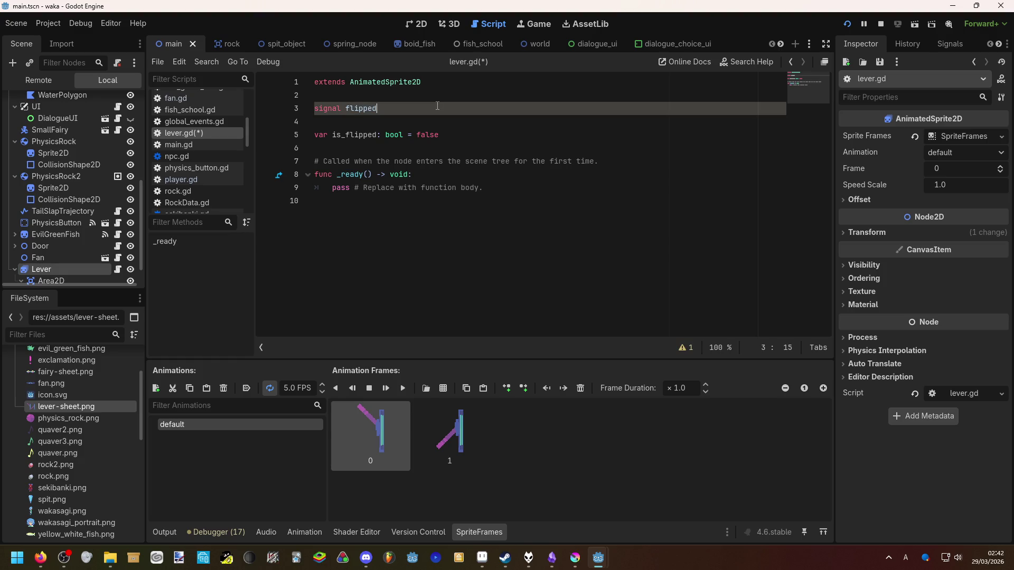
{"action": "key", "text": "Return"}
{"action": "type", "text": "signa"}
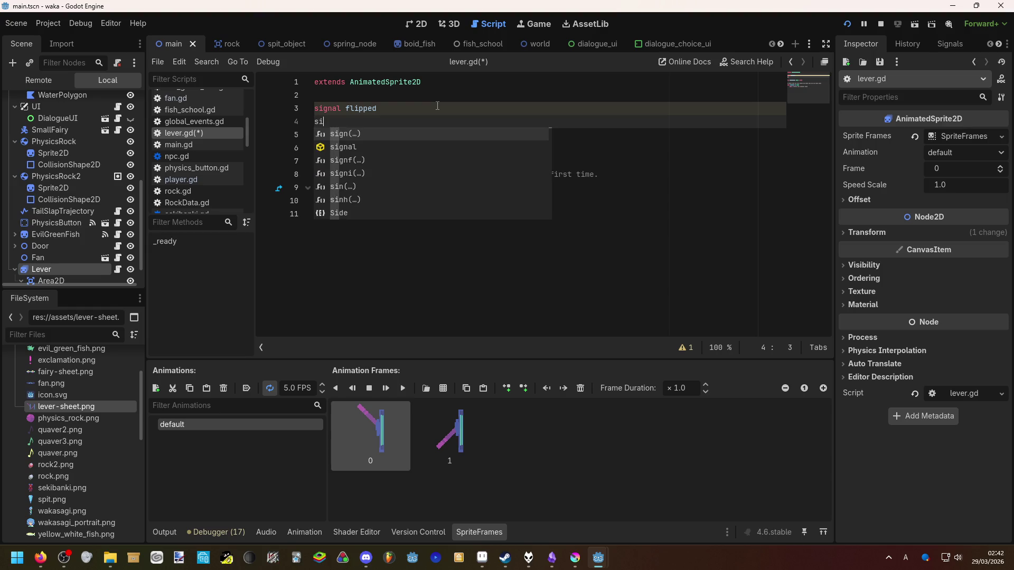
{"action": "type", "text": "l unfl"}
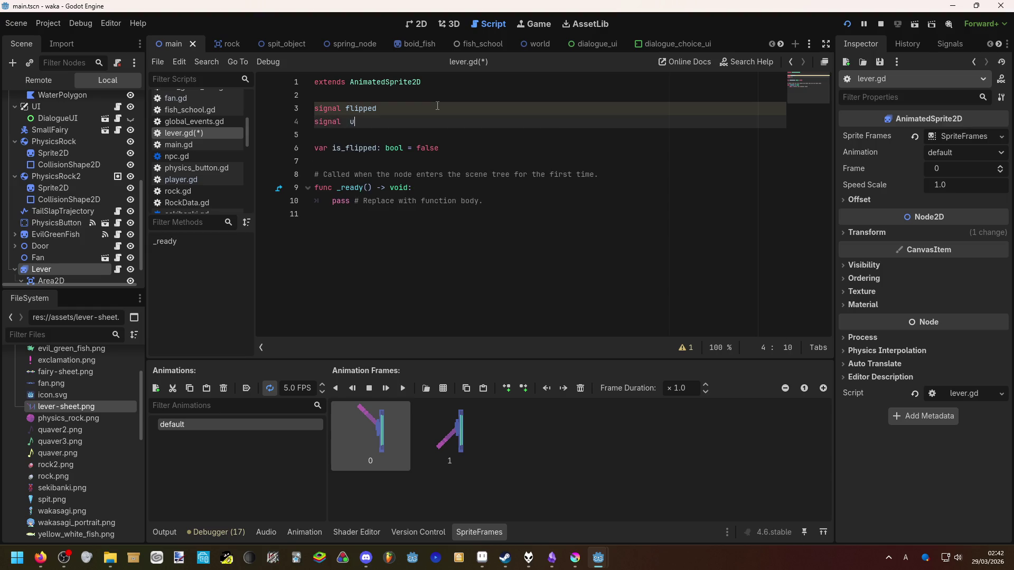
{"action": "type", "text": "ipped"}
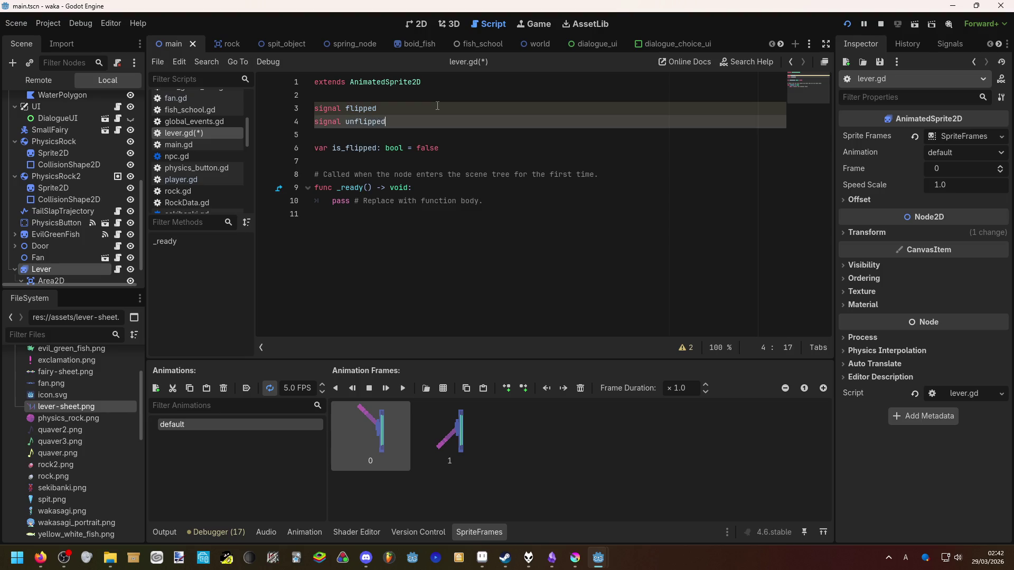
{"action": "left_click", "coordinate": [466, 150]}
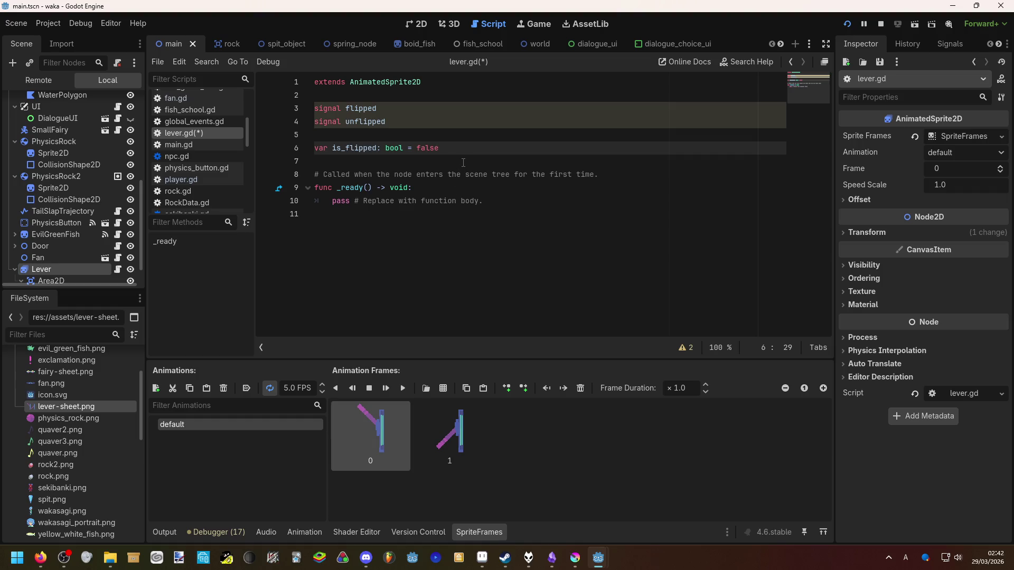
Give is_flipped a set(value) setter that assigns value when it differs from is_flipped
{"action": "key", "text": "Return"}
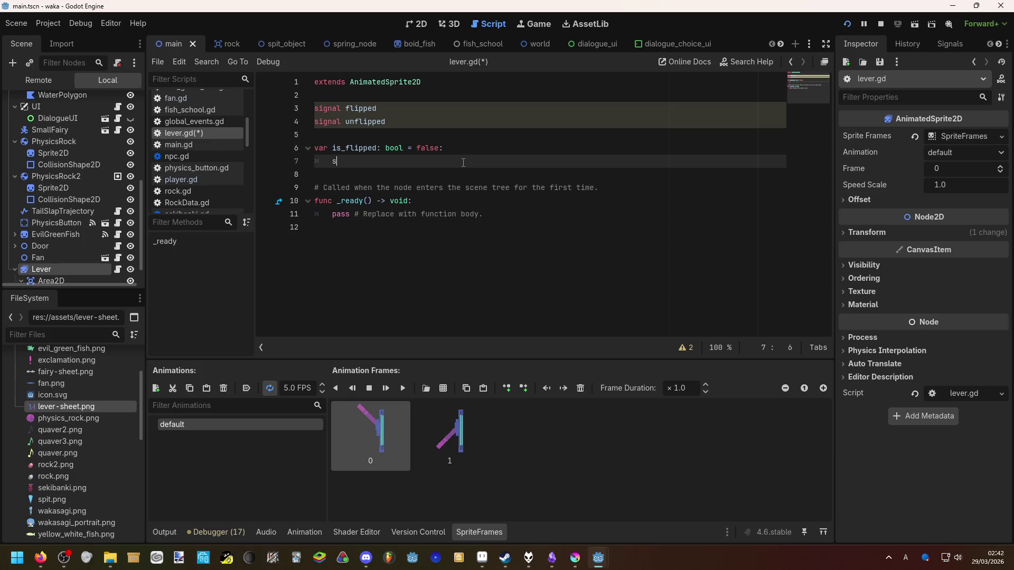
{"action": "type", "text": "set()valu"}
{"action": "type", "text": "e):"}
{"action": "key", "text": "Return"}
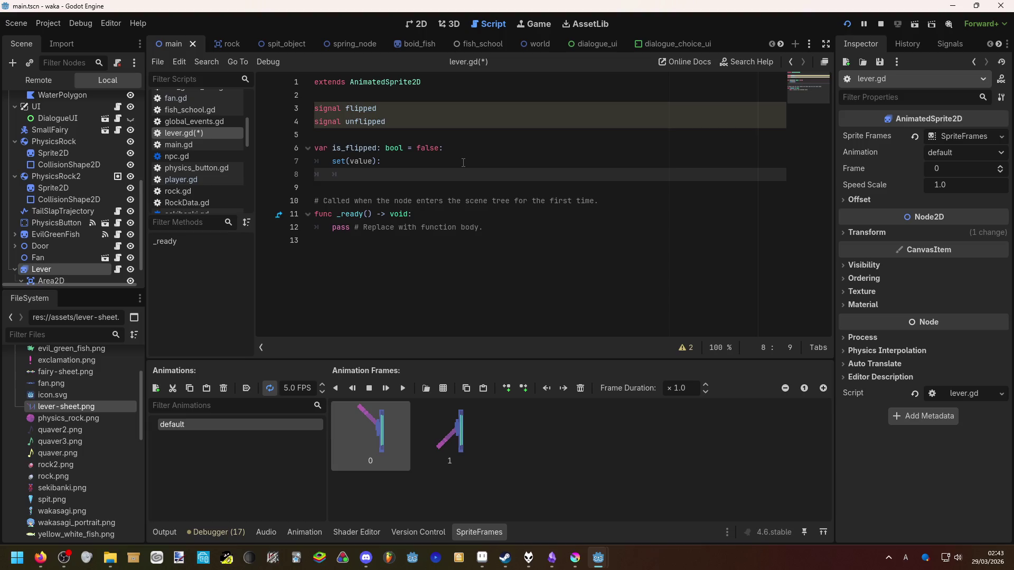
{"action": "type", "text": "if v"}
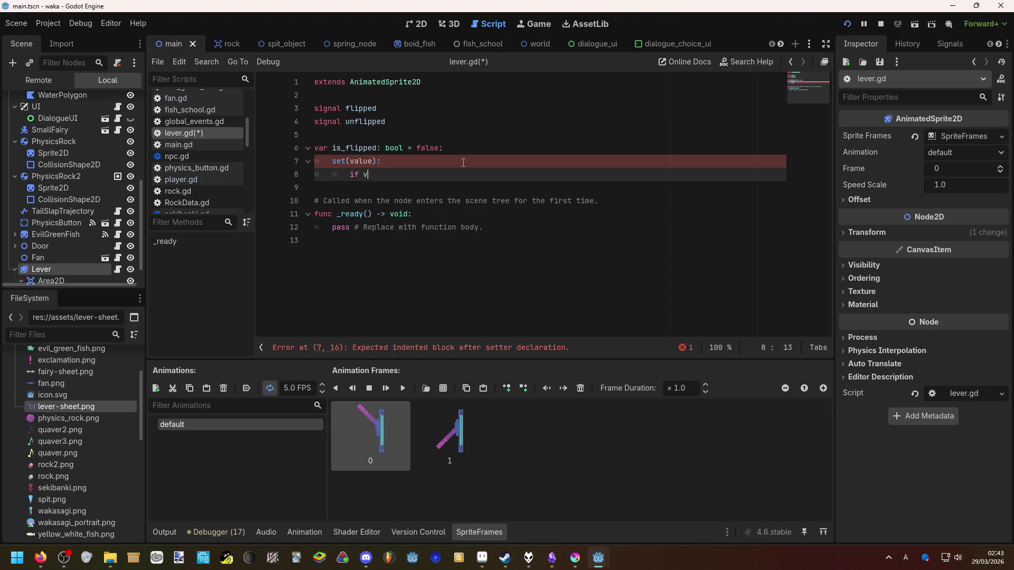
{"action": "key", "text": "BackSpace"}
{"action": "key", "text": "BackSpace"}
{"action": "key", "text": "BackSpace"}
{"action": "type", "text": "i"}
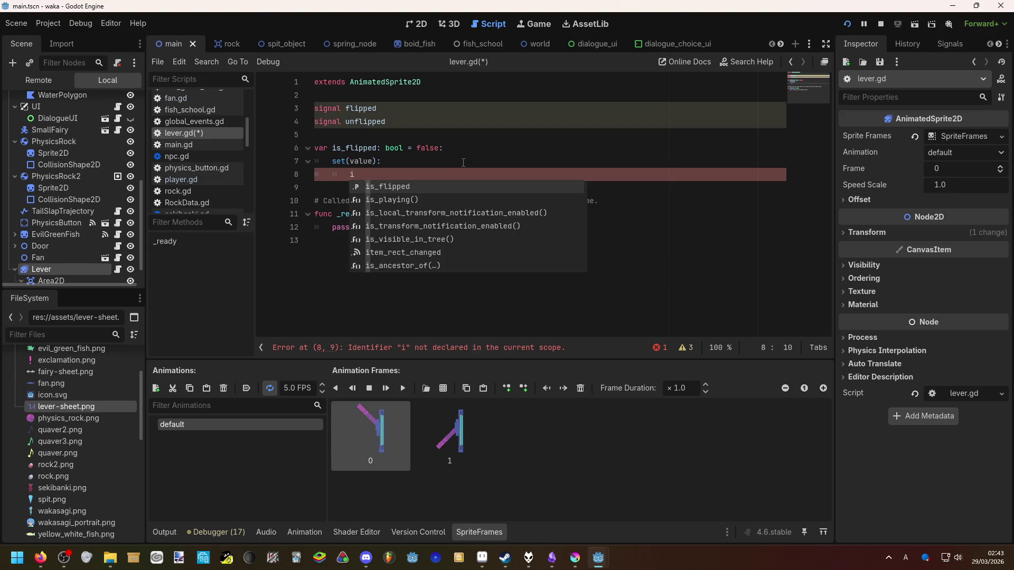
{"action": "type", "text": "f "}
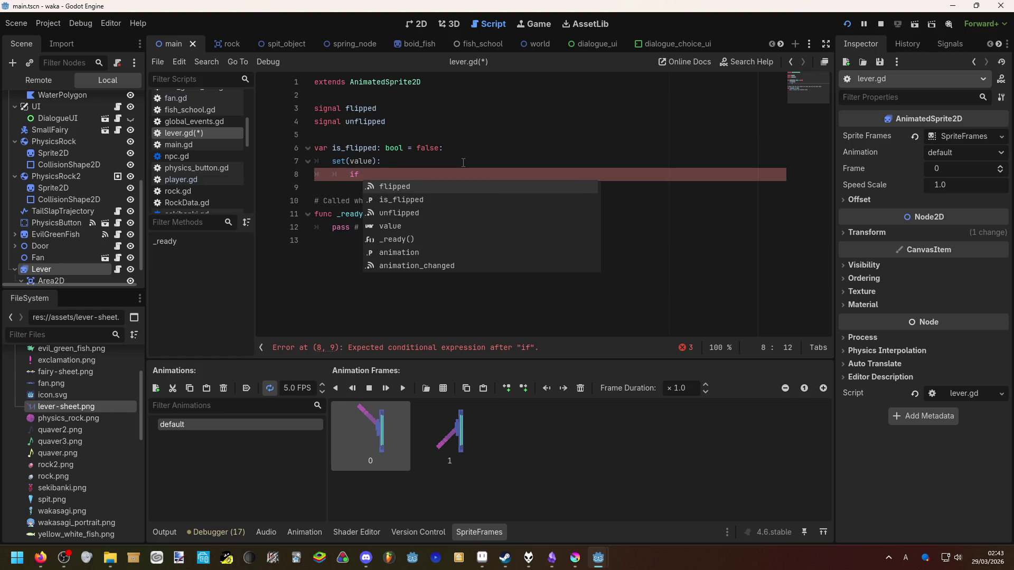
{"action": "type", "text": "is_flipped != "}
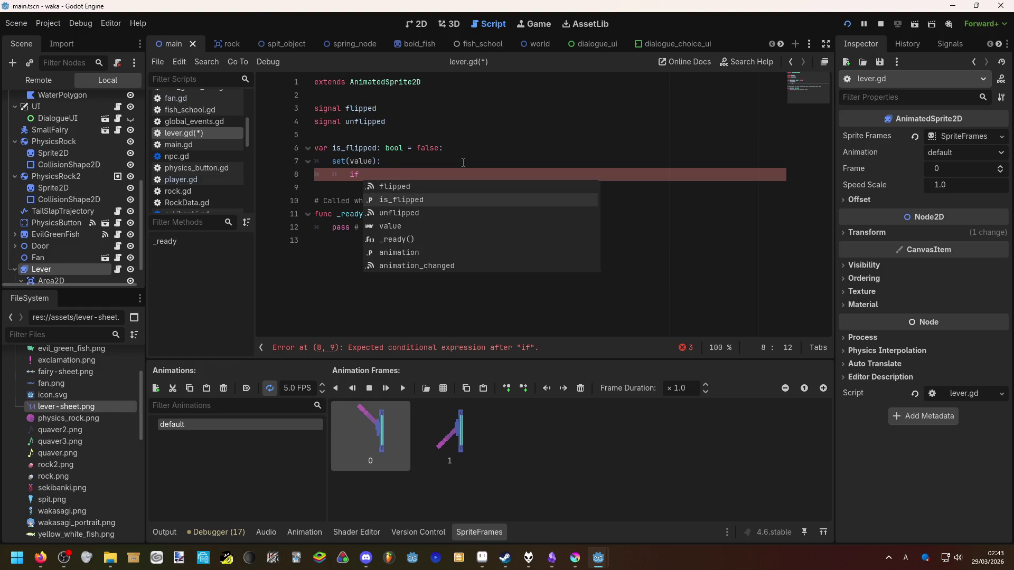
{"action": "type", "text": "value:"}
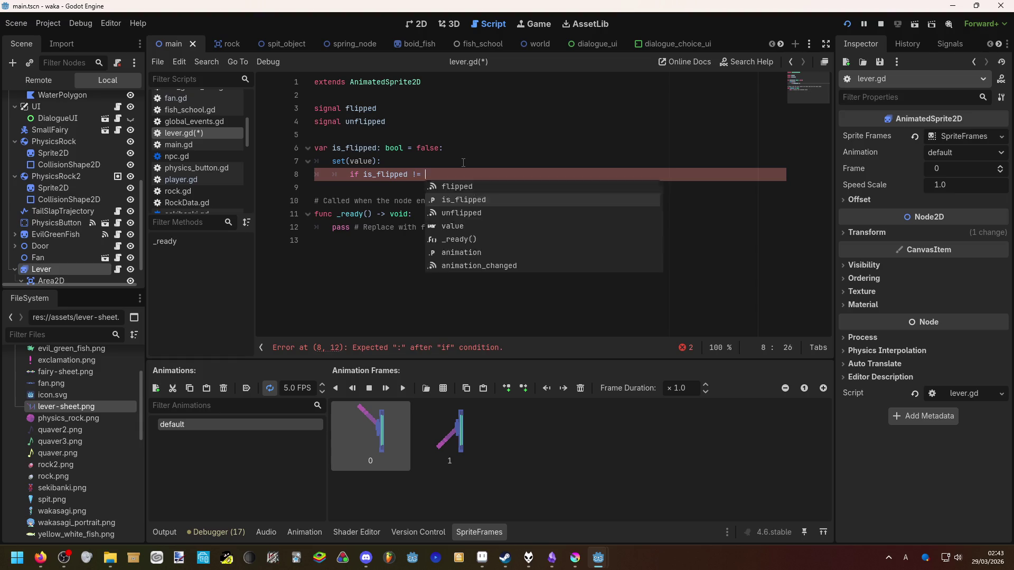
{"action": "key", "text": "Return"}
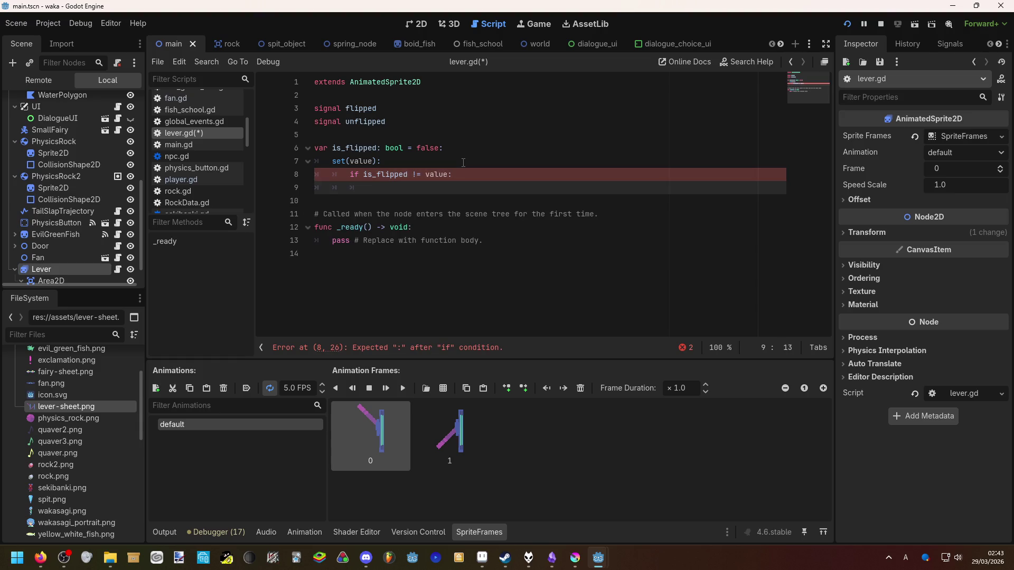
{"action": "type", "text": "value i"}
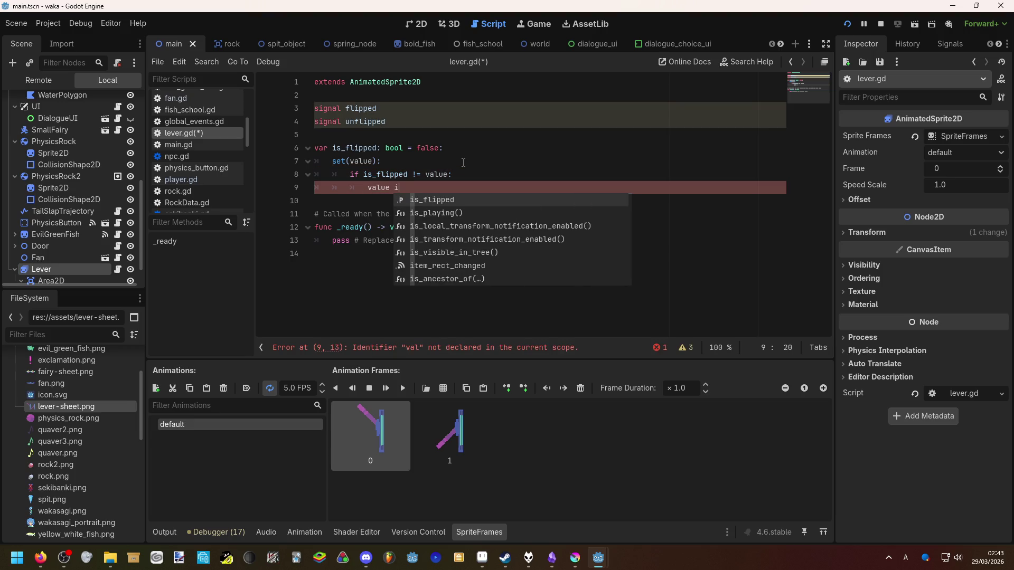
{"action": "key", "text": "BackSpace"}
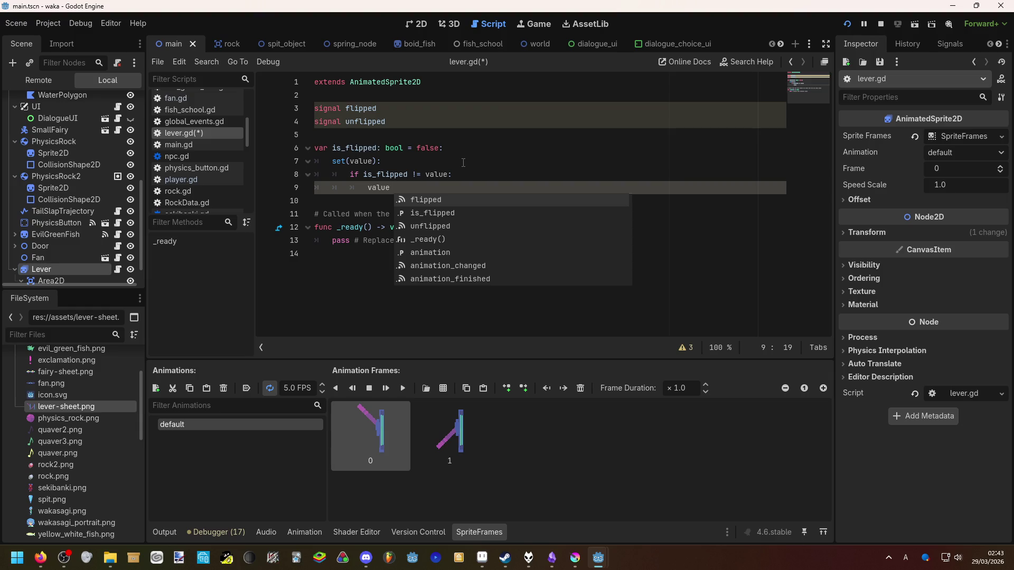
{"action": "key", "text": "BackSpace"}
{"action": "key", "text": "BackSpace"}
{"action": "key", "text": "BackSpace"}
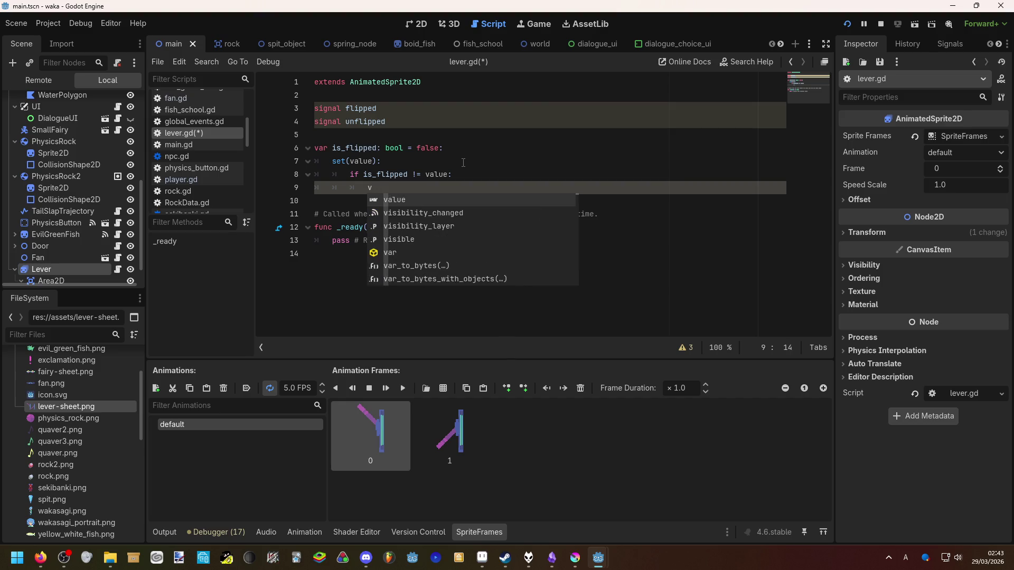
{"action": "type", "text": "is_flipped = value"}
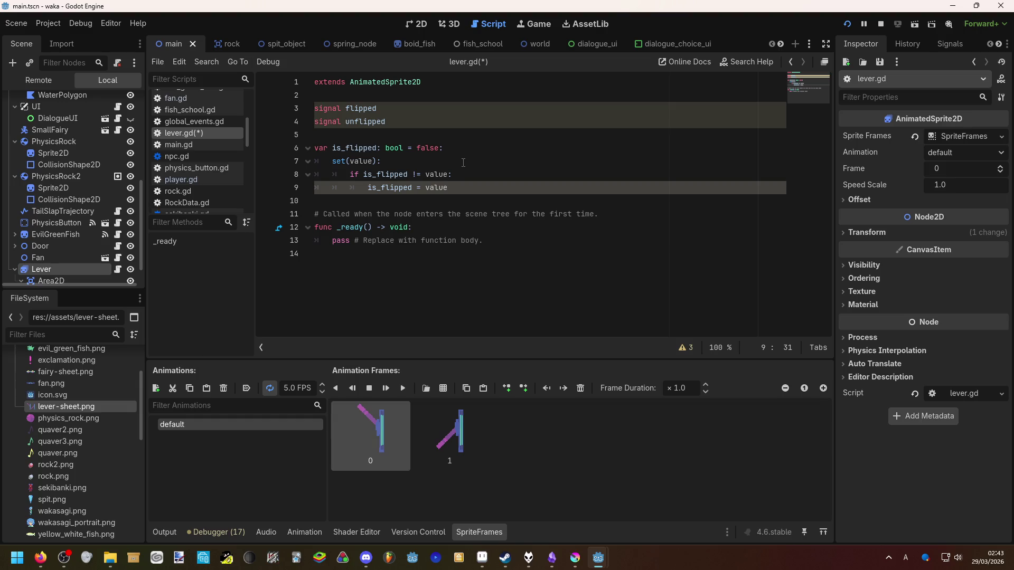
Add 'flipped.emit() if value else unflipped.emit()' as the setter's next line
{"action": "key", "text": "Return"}
{"action": "type", "text": "lipped.emit"}
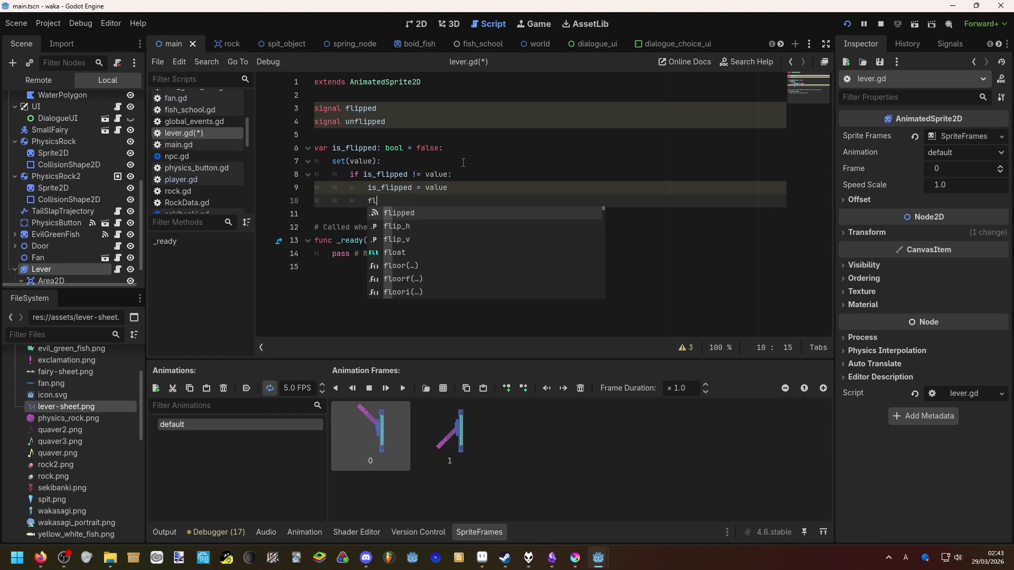
{"action": "type", "text": "() "}
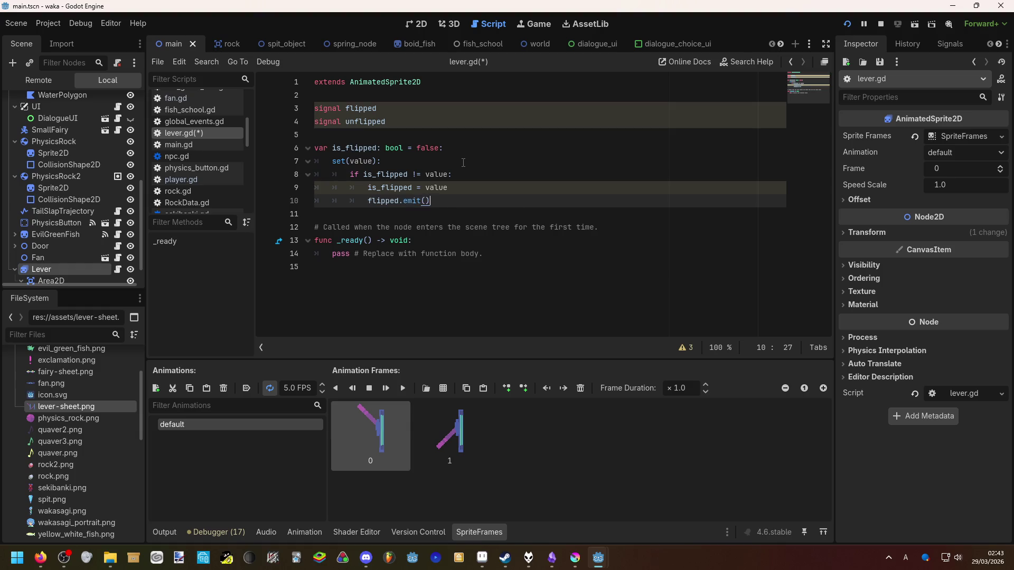
{"action": "type", "text": "if value else "}
{"action": "type", "text": "unflipped.emit"}
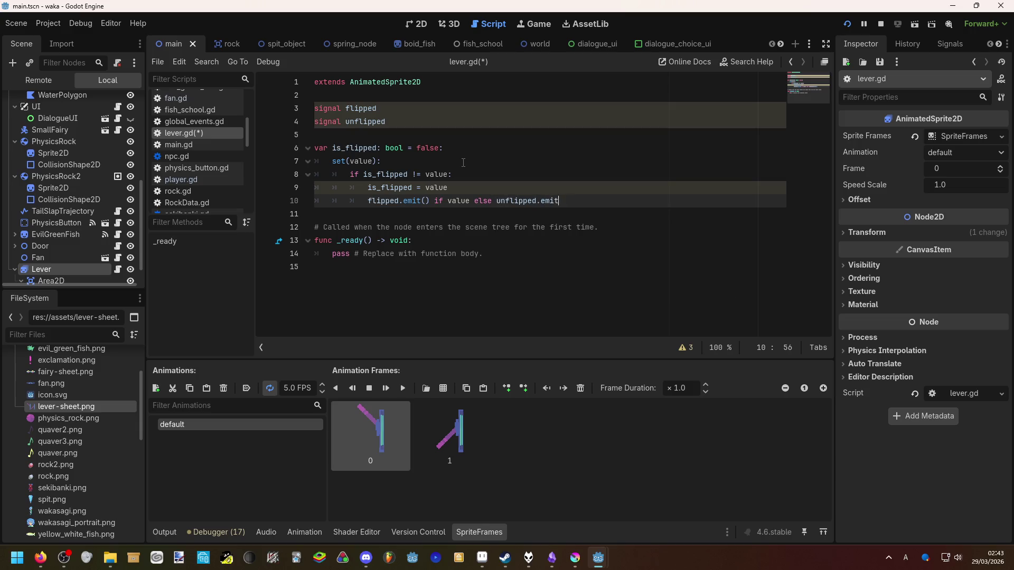
{"action": "type", "text": "()"}
{"action": "left_click", "coordinate": [463, 162]}
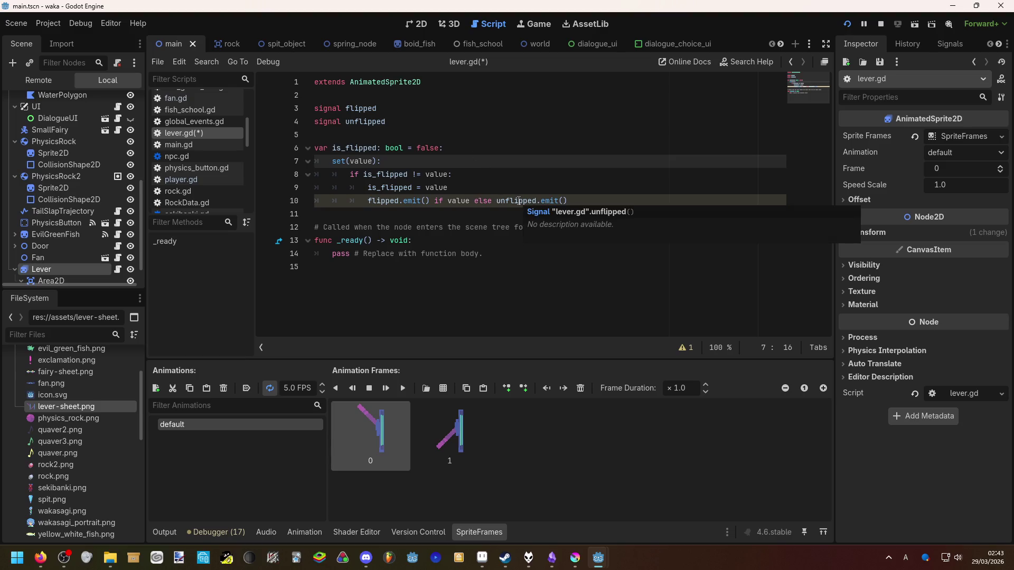
{"action": "left_click", "coordinate": [216, 532]}
Scroll through the debugger's Errors list to review the warnings
{"action": "scroll", "coordinate": [233, 480], "scroll_direction": "down", "scroll_amount": 1}
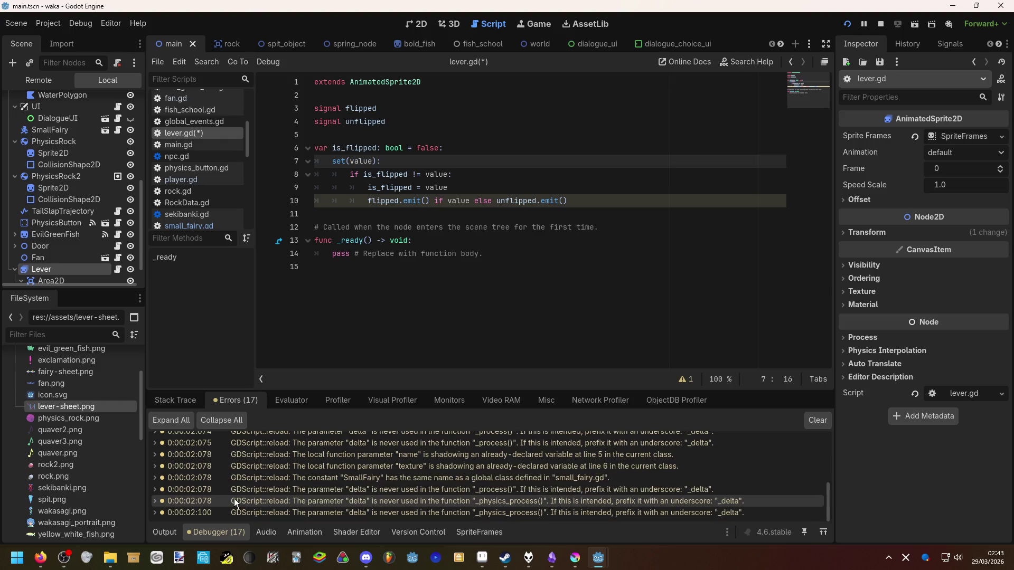
{"action": "scroll", "coordinate": [233, 480], "scroll_direction": "up", "scroll_amount": 5}
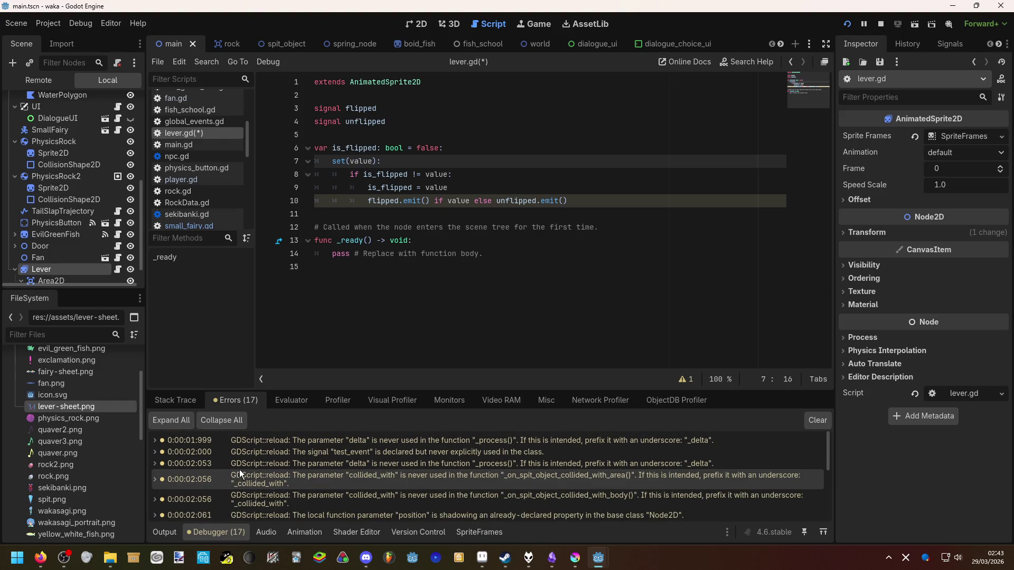
{"action": "mouse_move", "coordinate": [420, 204]}
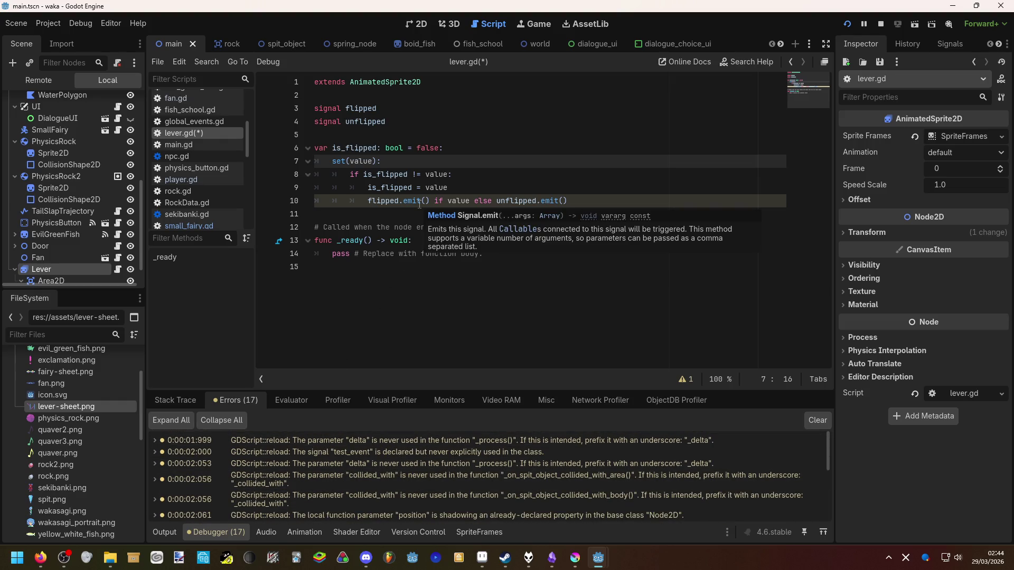
{"action": "scroll", "coordinate": [376, 463], "scroll_direction": "down", "scroll_amount": 5}
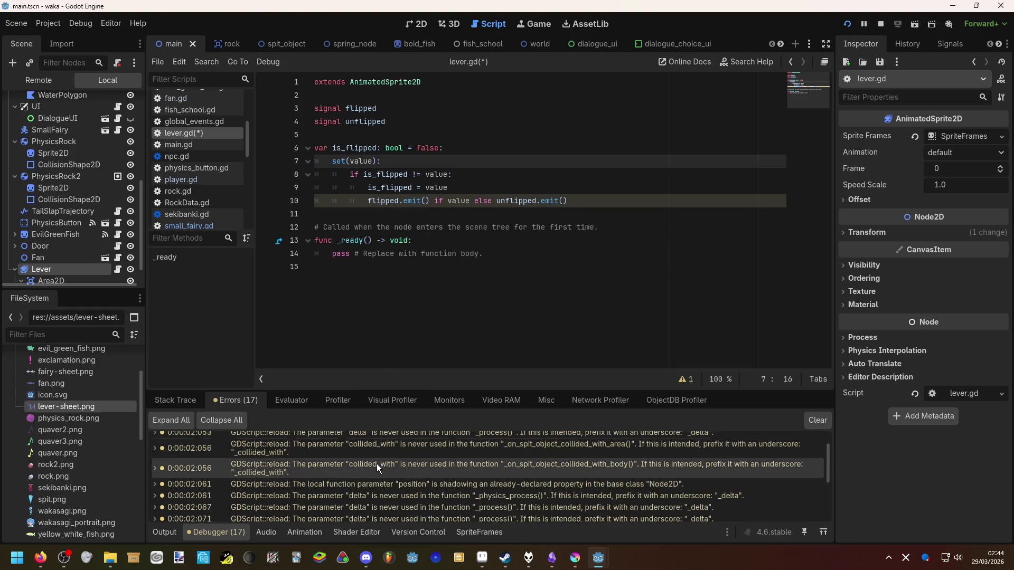
{"action": "scroll", "coordinate": [376, 463], "scroll_direction": "up", "scroll_amount": 4}
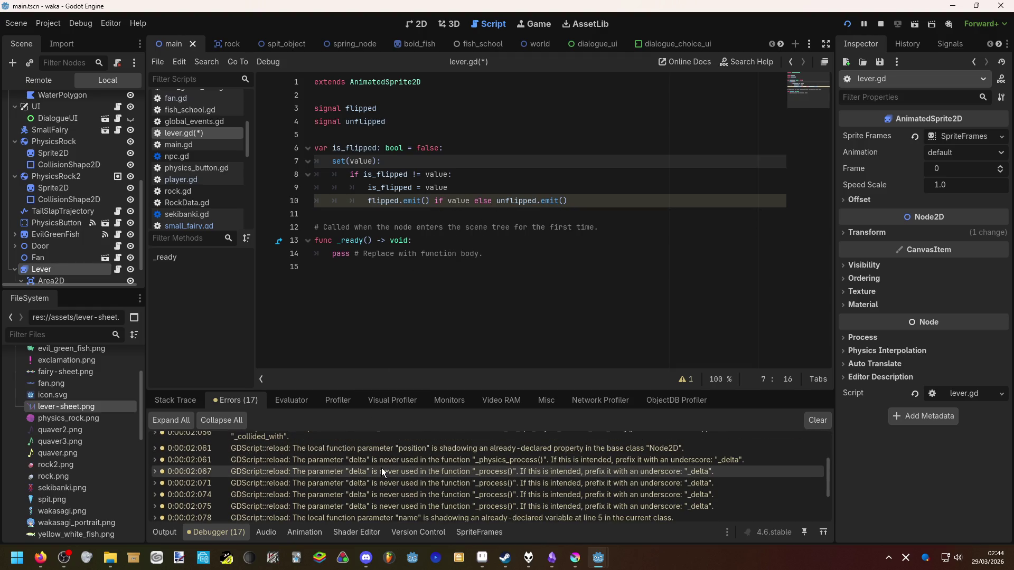
{"action": "scroll", "coordinate": [381, 468], "scroll_direction": "up", "scroll_amount": 2}
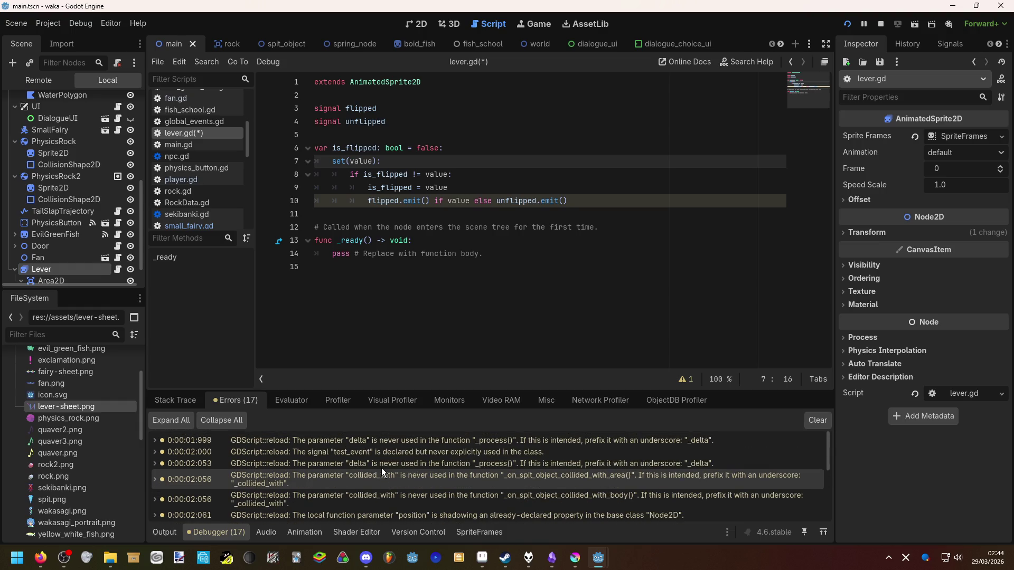
{"action": "scroll", "coordinate": [382, 468], "scroll_direction": "down", "scroll_amount": 5}
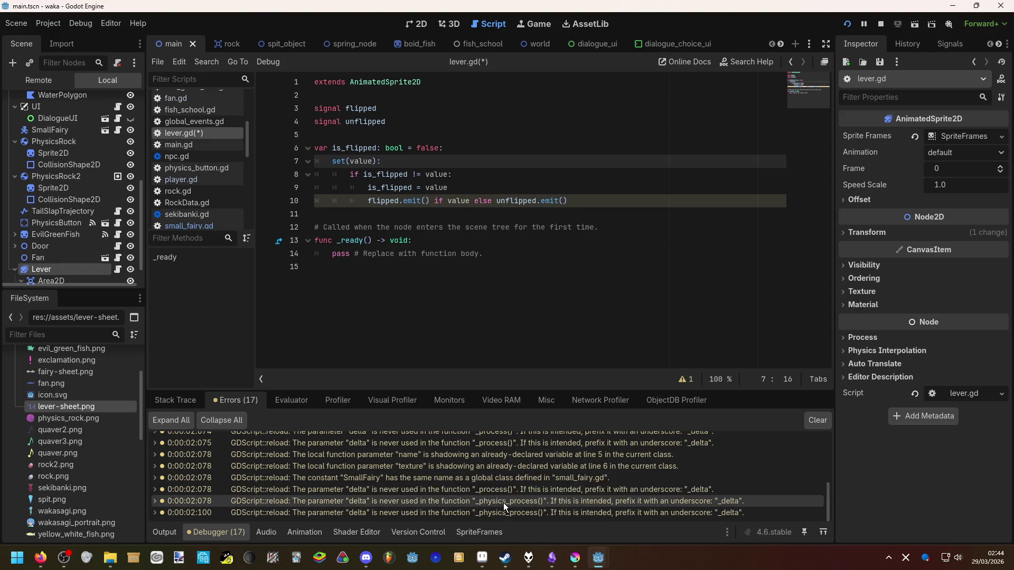
{"action": "mouse_move", "coordinate": [437, 438]}
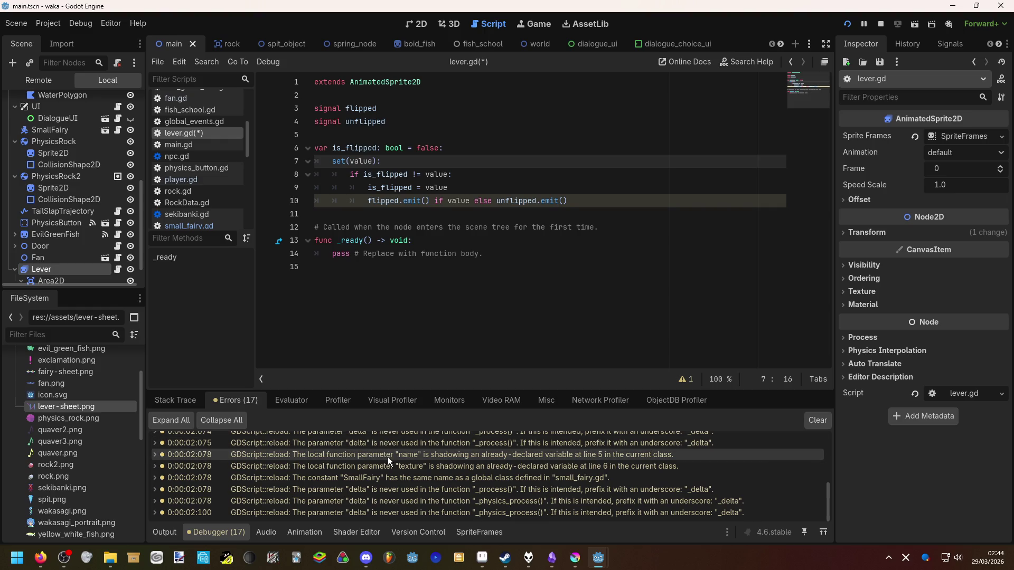
{"action": "scroll", "coordinate": [394, 453], "scroll_direction": "up", "scroll_amount": 1}
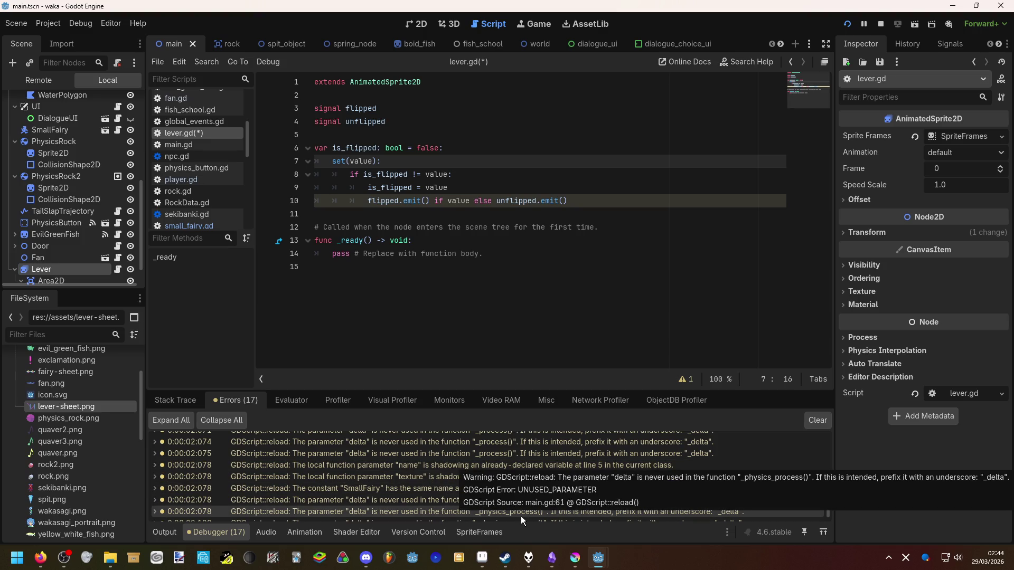
{"action": "scroll", "coordinate": [521, 516], "scroll_direction": "up", "scroll_amount": 3}
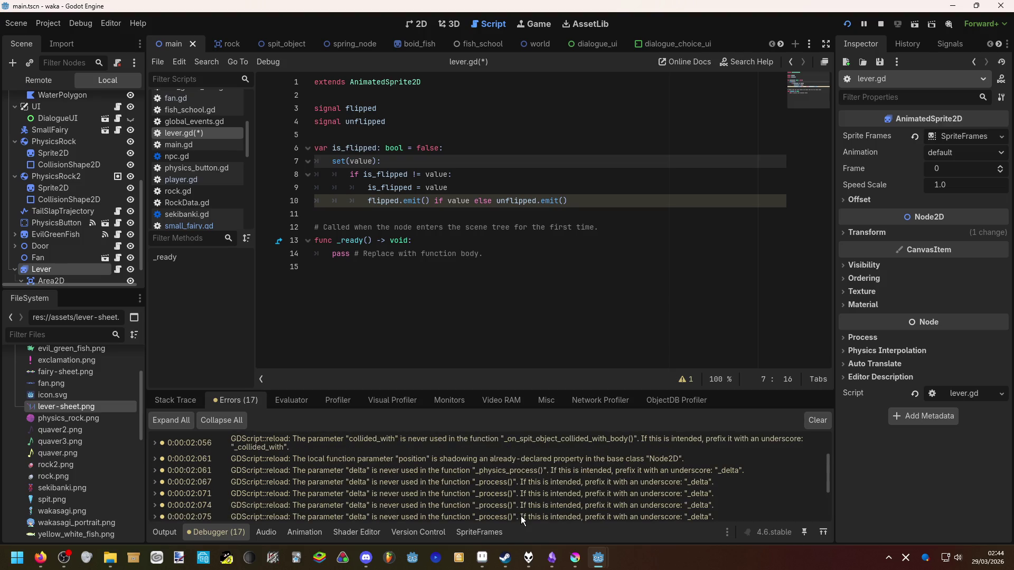
{"action": "scroll", "coordinate": [521, 520], "scroll_direction": "up", "scroll_amount": 3}
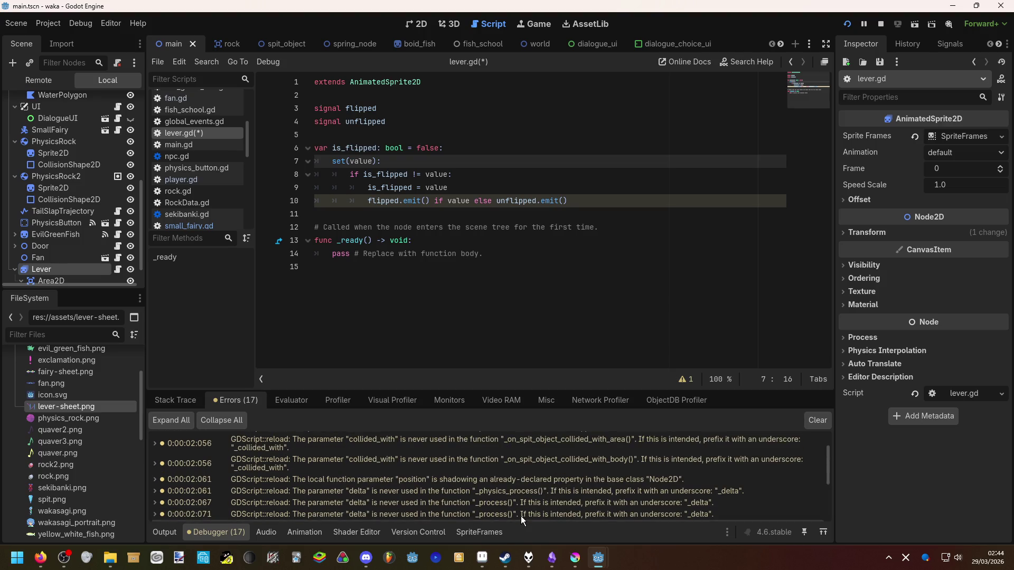
{"action": "scroll", "coordinate": [521, 518], "scroll_direction": "down", "scroll_amount": 5}
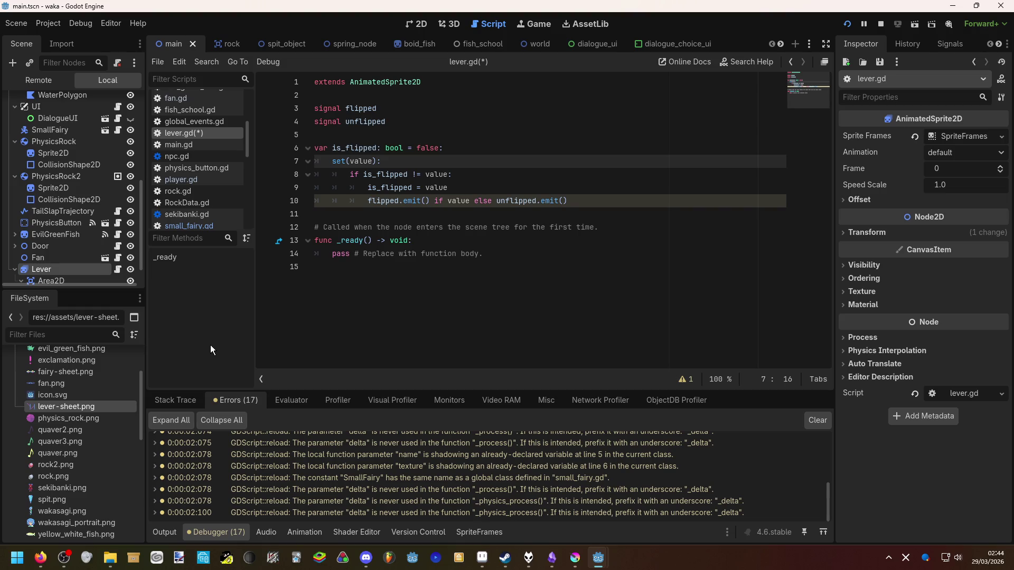
{"action": "scroll", "coordinate": [280, 462], "scroll_direction": "up", "scroll_amount": 3}
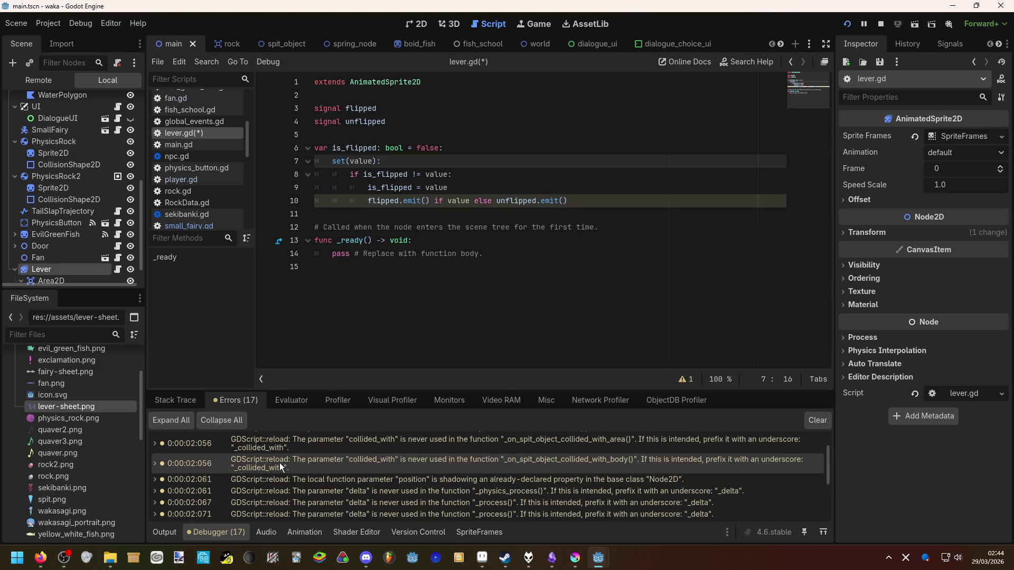
Save lever.gd with Ctrl+S
{"action": "left_click", "coordinate": [416, 254]}
{"action": "key", "text": "ctrl+s"}
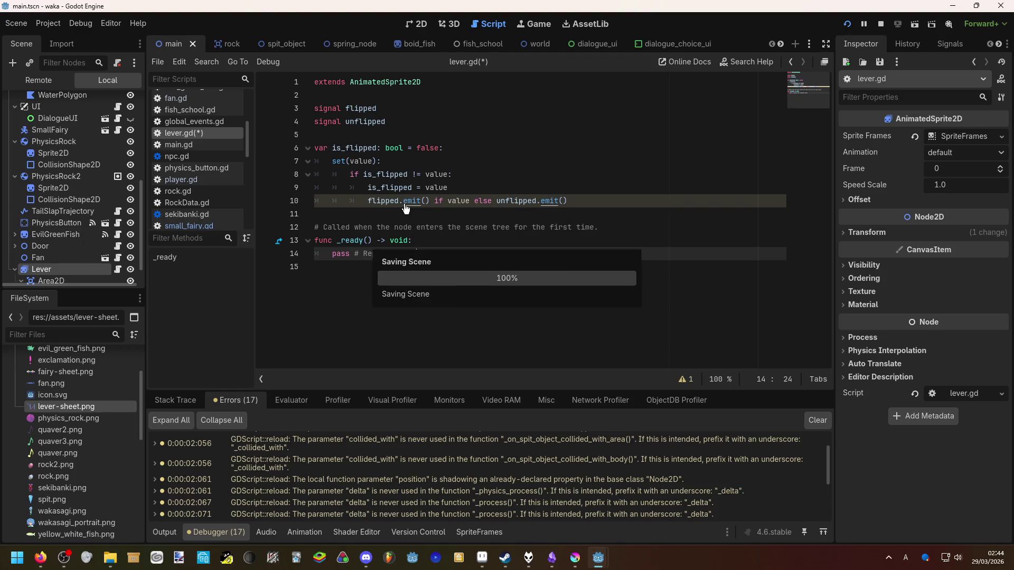
{"action": "key", "text": "Up"}
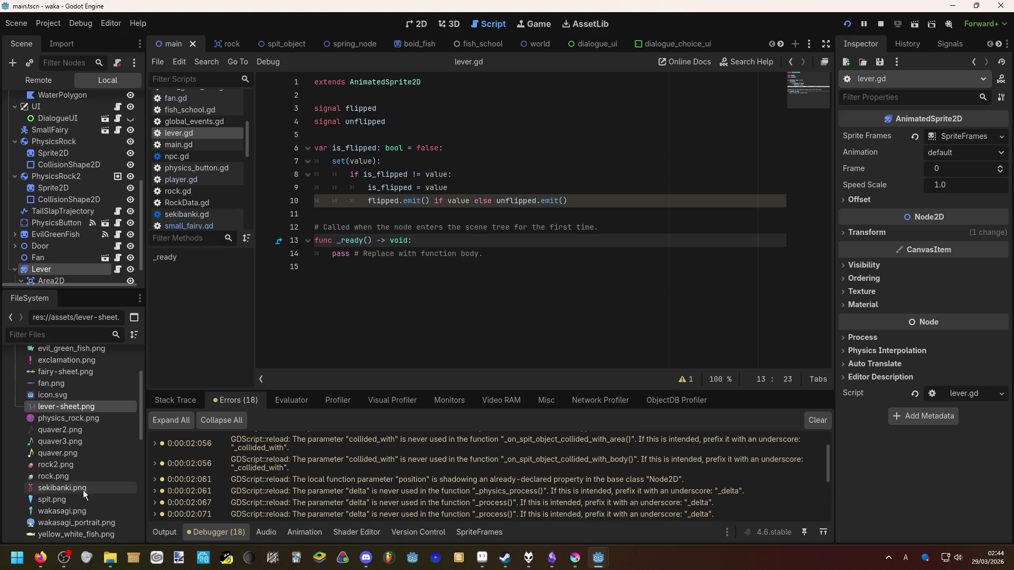
{"action": "left_click", "coordinate": [40, 557]}
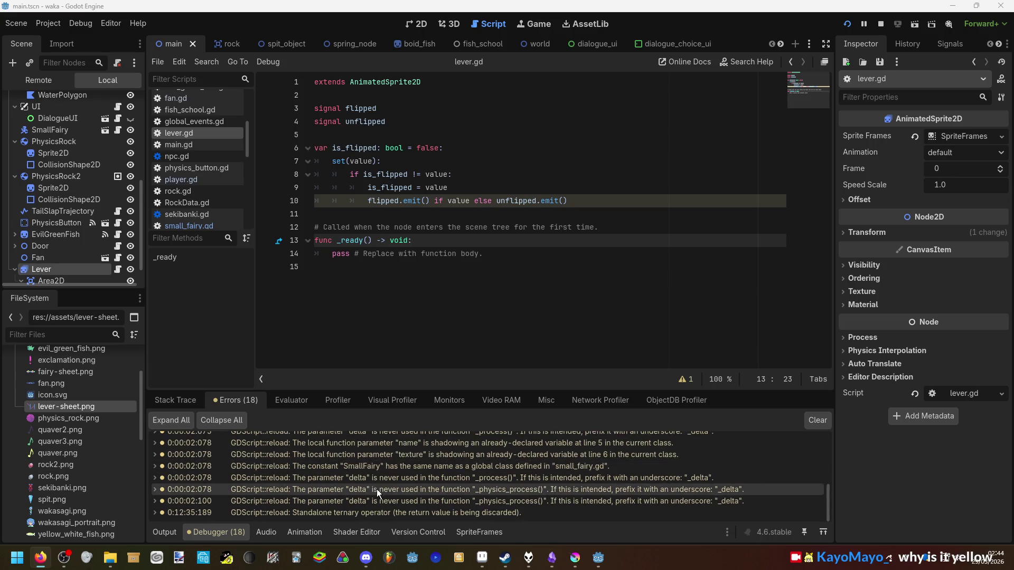
{"action": "scroll", "coordinate": [376, 491], "scroll_direction": "down", "scroll_amount": 3}
{"action": "scroll", "coordinate": [375, 500], "scroll_direction": "down", "scroll_amount": 3}
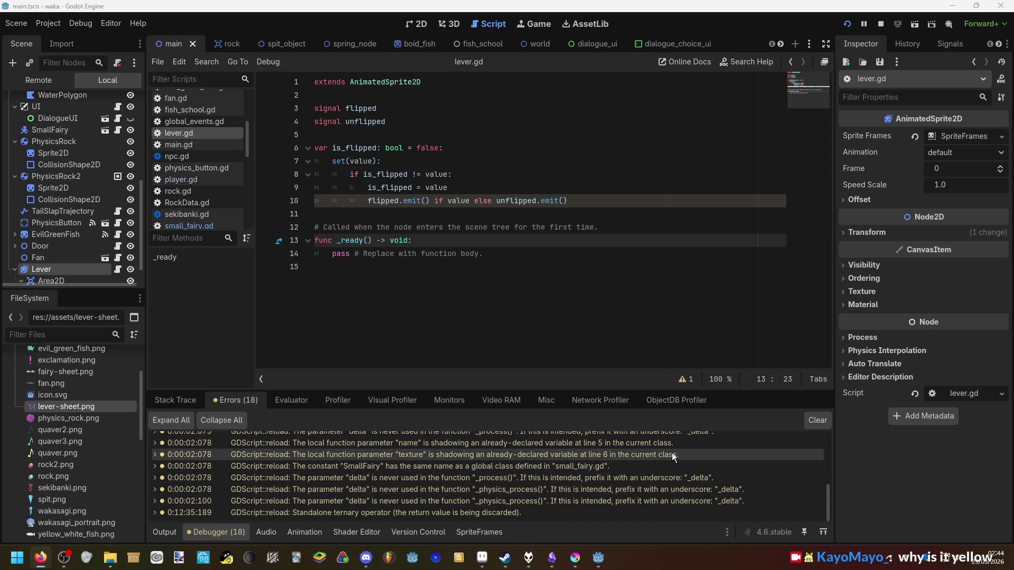
{"action": "mouse_move", "coordinate": [668, 457]}
{"action": "mouse_move", "coordinate": [346, 514]}
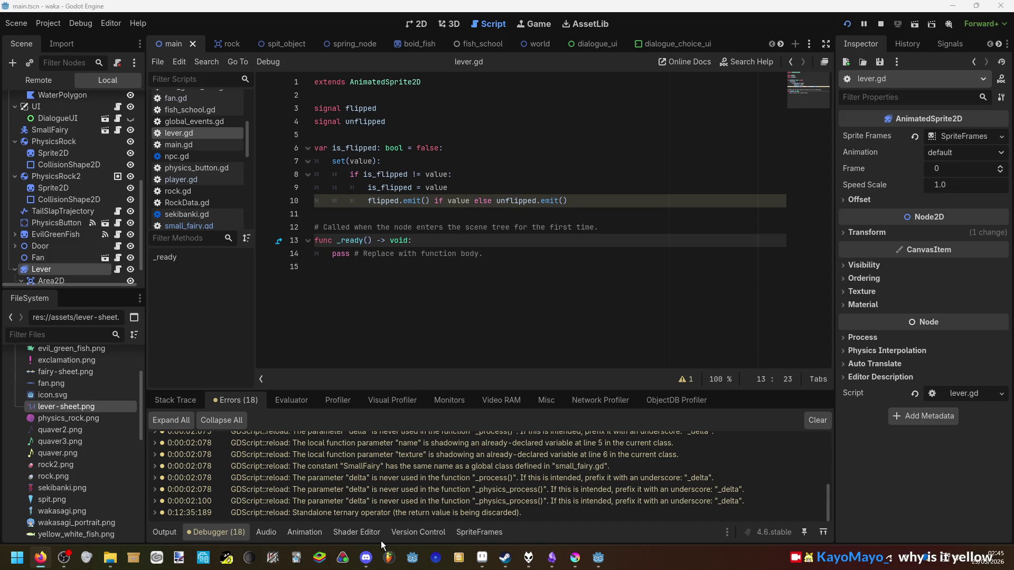
{"action": "mouse_move", "coordinate": [378, 512]}
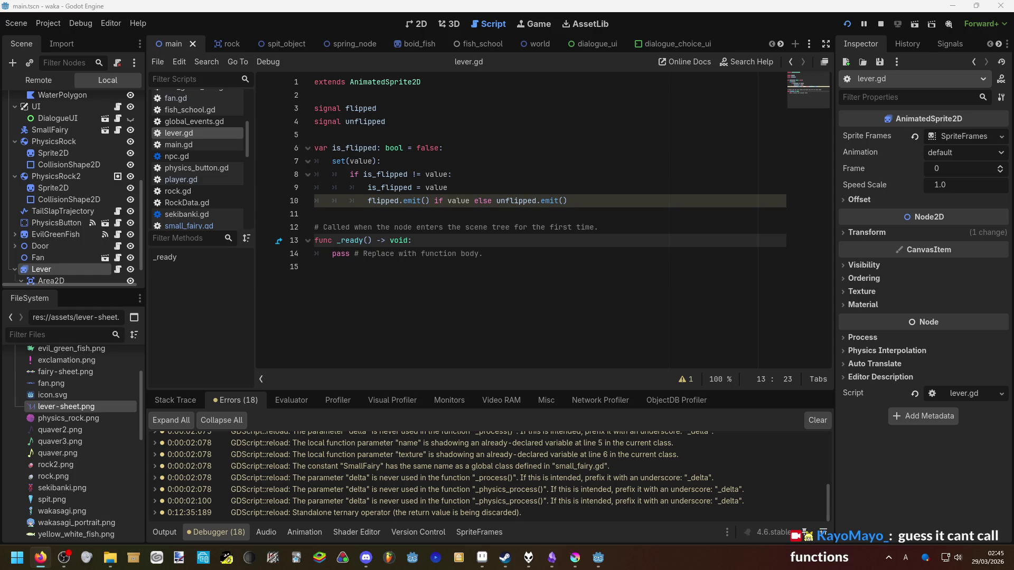
Delete the 'flipped.emit() if value else unflipped.emit()' expression, leaving line 10 empty
{"action": "left_click_drag", "start_coordinate": [568, 200], "coordinate": [368, 200]}
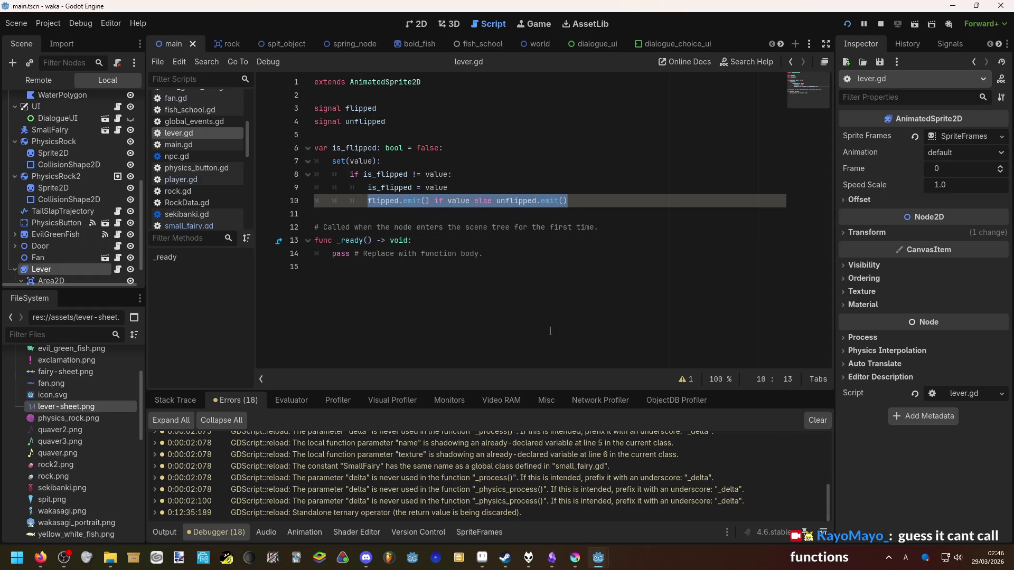
{"action": "key", "text": "BackSpace"}
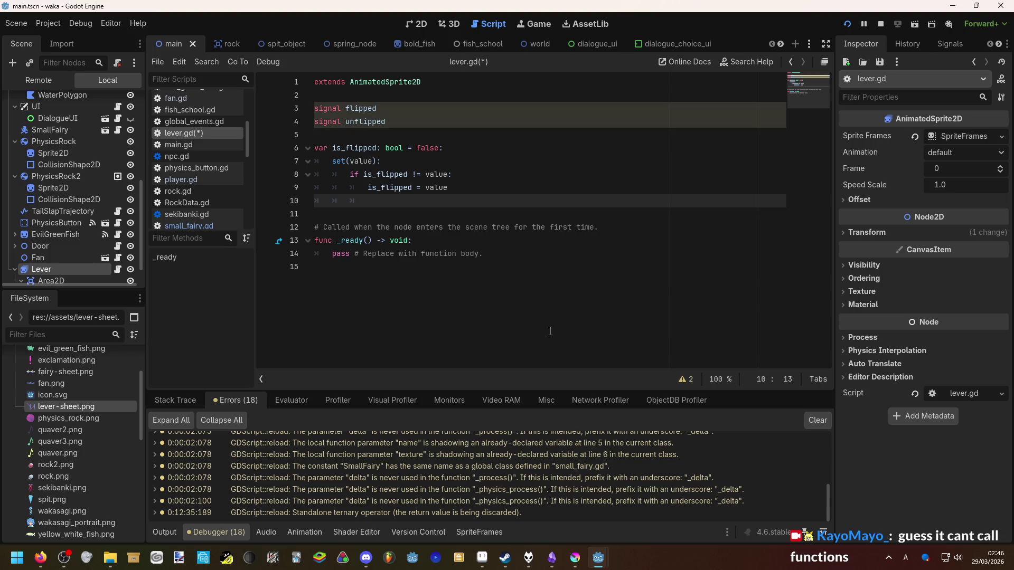
{"action": "left_click", "coordinate": [36, 556]}
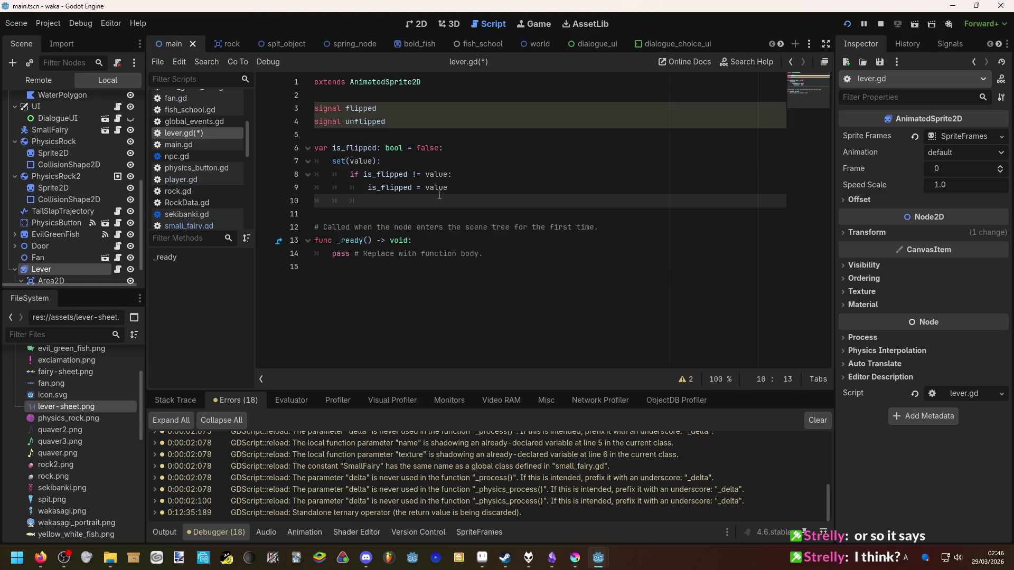
{"action": "left_click", "coordinate": [40, 558]}
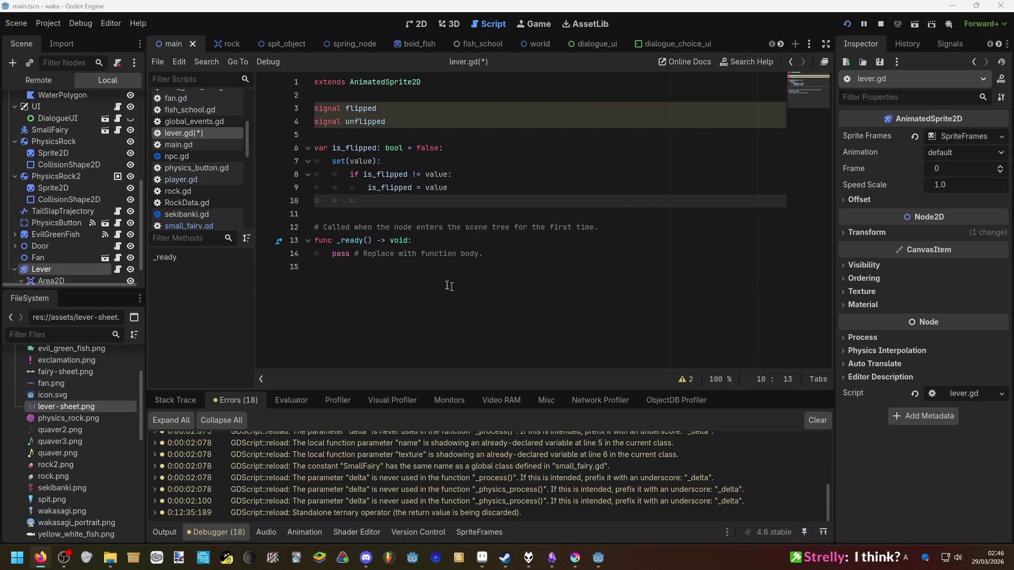
{"action": "left_click", "coordinate": [395, 206]}
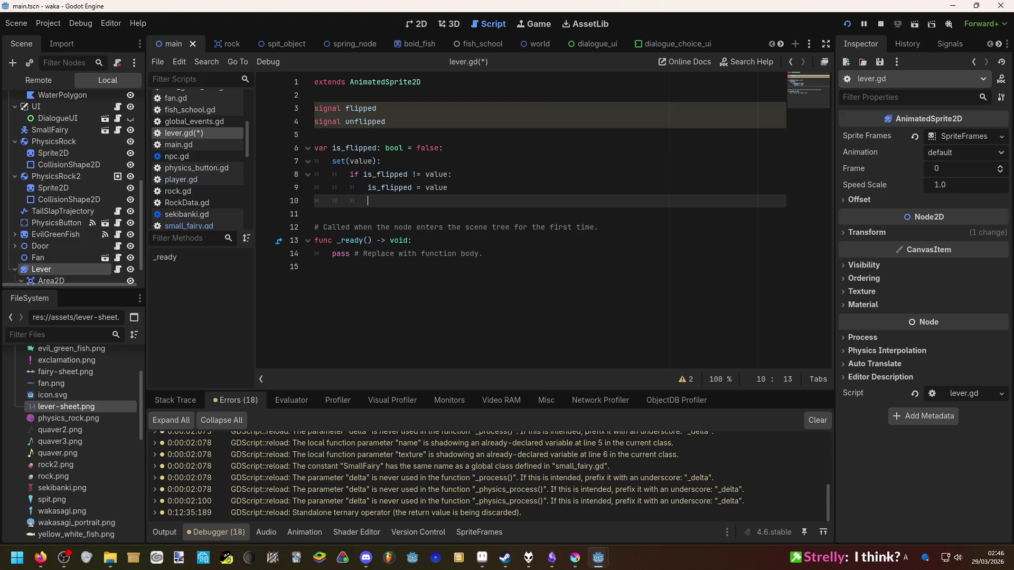
{"action": "key", "text": "alt+Tab"}
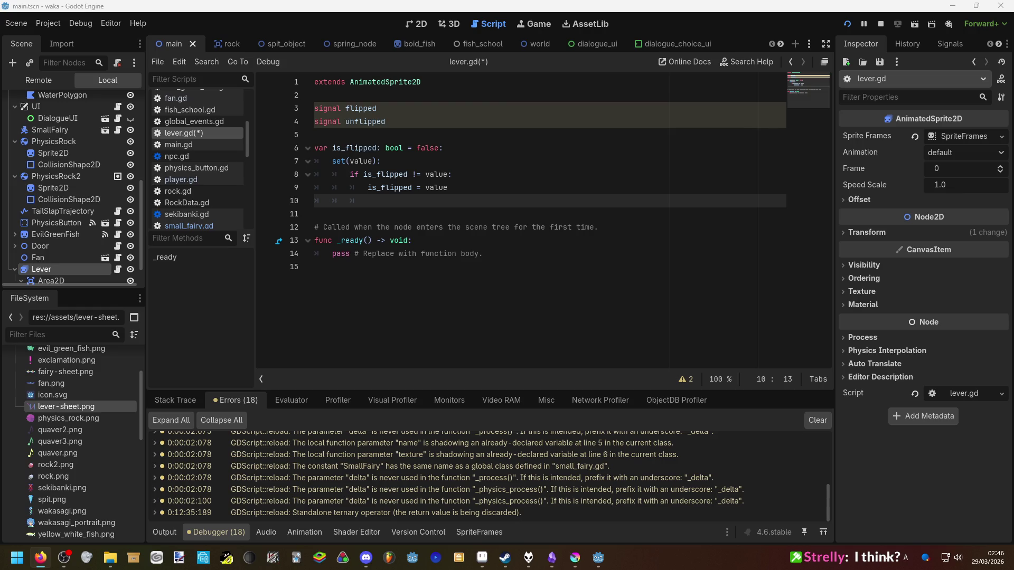
Write 'if value:' with flipped.emit(), plus an 'else:' branch calling unflipped.emit()
{"action": "left_click", "coordinate": [397, 200]}
{"action": "type", "text": "if "}
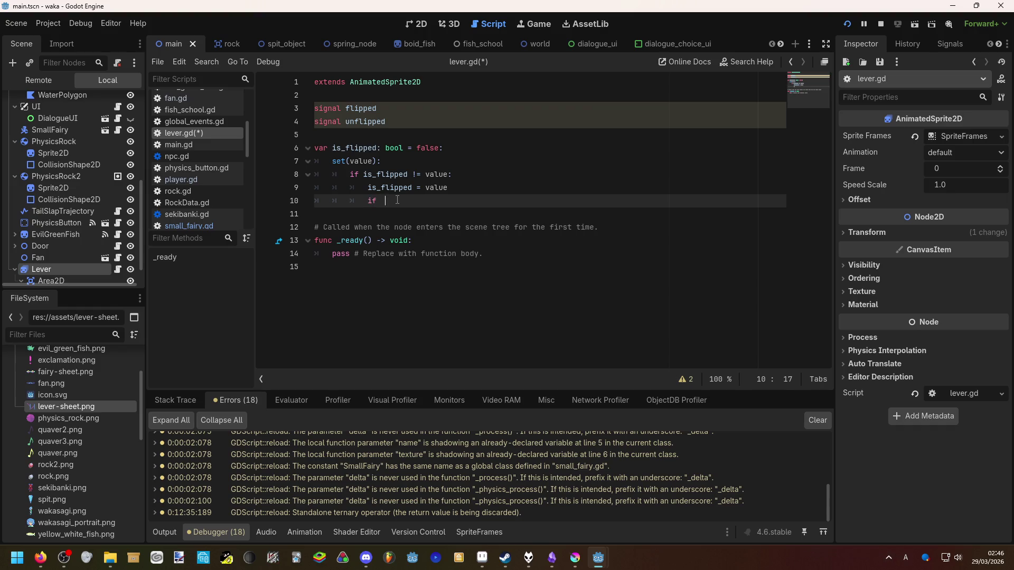
{"action": "type", "text": "value:"}
{"action": "key", "text": "Return"}
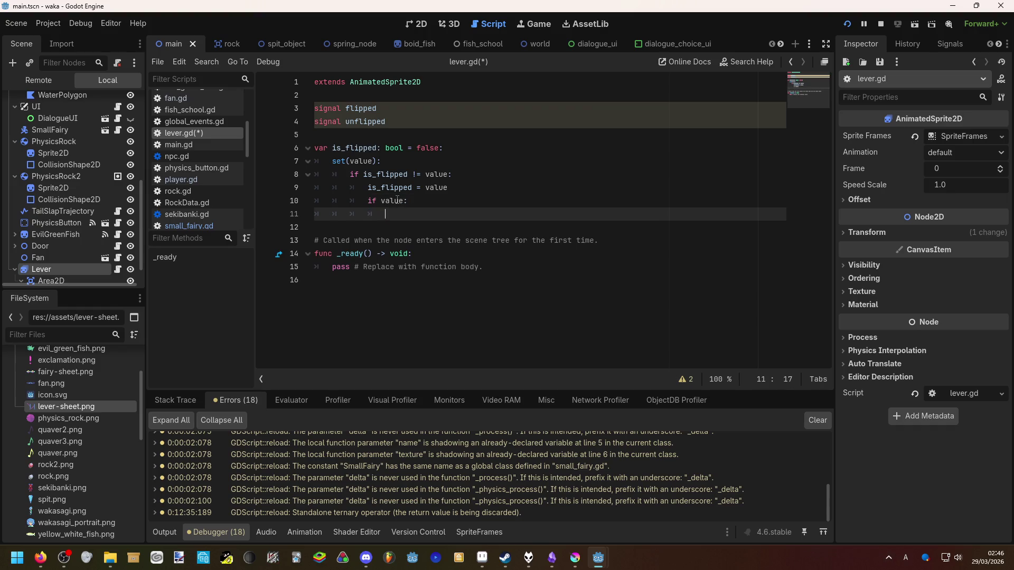
{"action": "type", "text": "flipped.emit()"}
{"action": "key", "text": "Return"}
{"action": "key", "text": "BackSpace"}
{"action": "type", "text": "else:"}
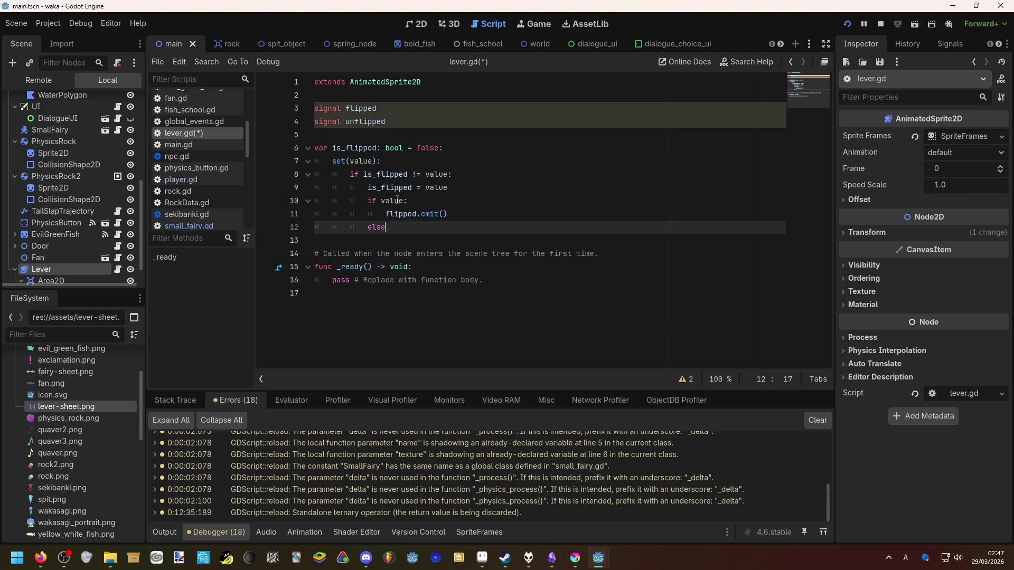
{"action": "key", "text": "Return"}
{"action": "type", "text": "un"}
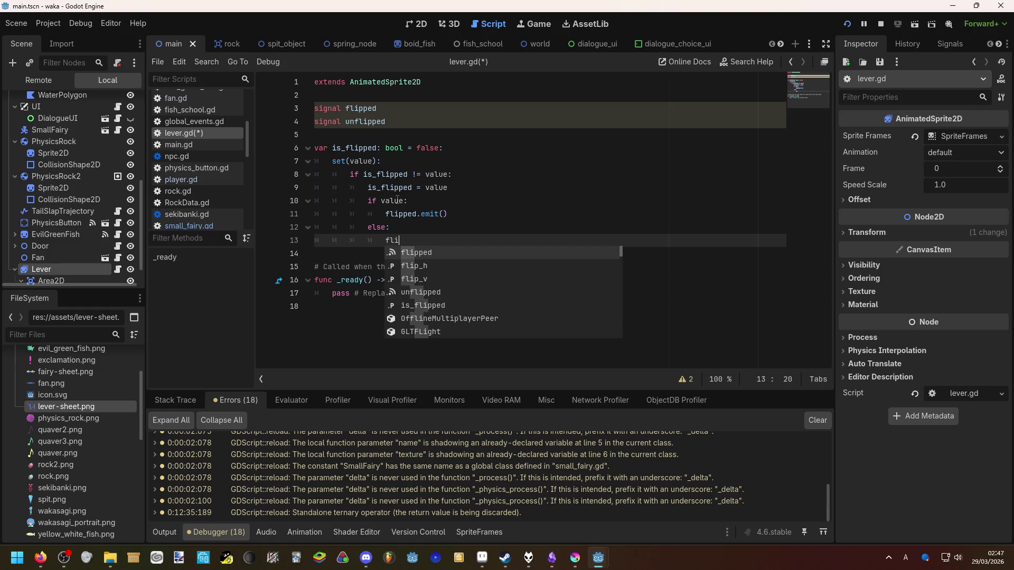
{"action": "key", "text": "BackSpace"}
{"action": "key", "text": "BackSpace"}
{"action": "type", "text": "unflipped.emit"}
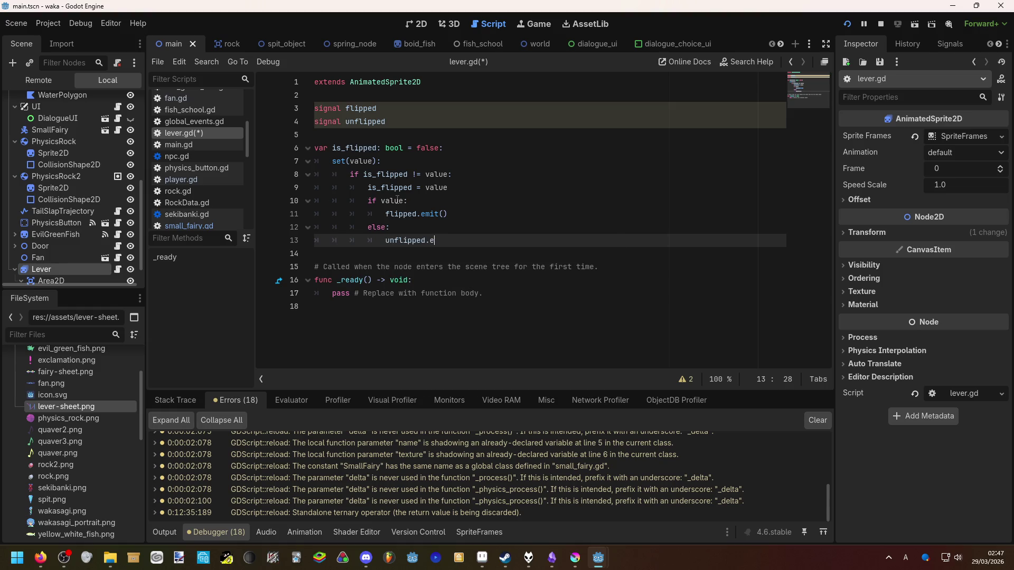
{"action": "type", "text": "()"}
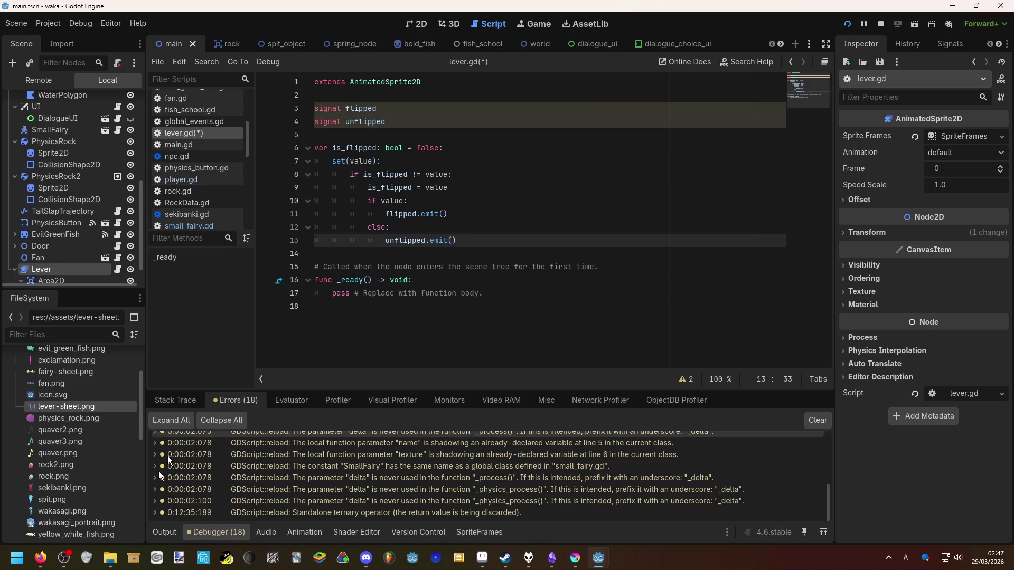
{"action": "left_click", "coordinate": [40, 557]}
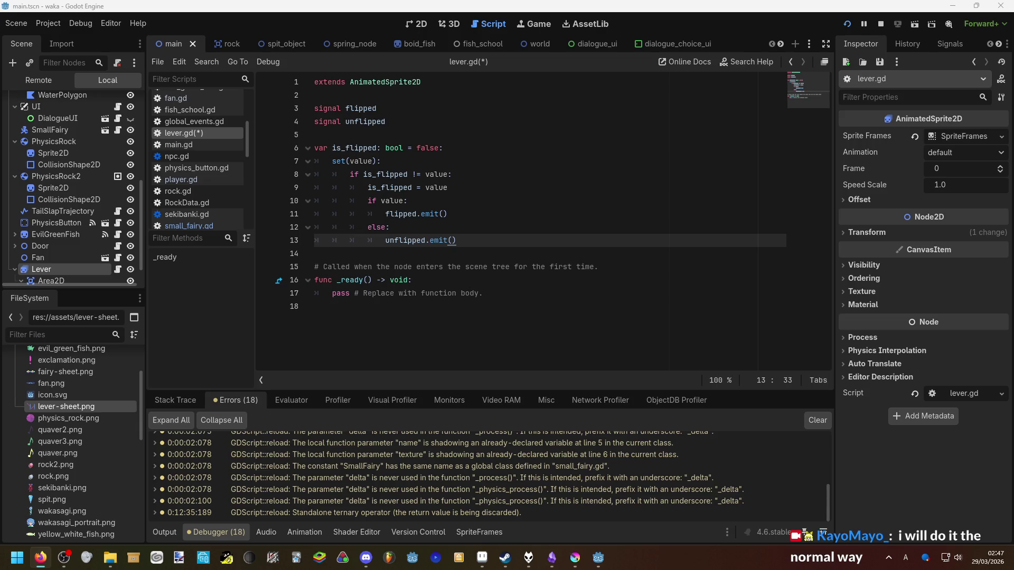
Save lever.gd with Ctrl+S and look over the if/else emit lines
{"action": "left_click", "coordinate": [444, 275]}
{"action": "key", "text": "ctrl+s"}
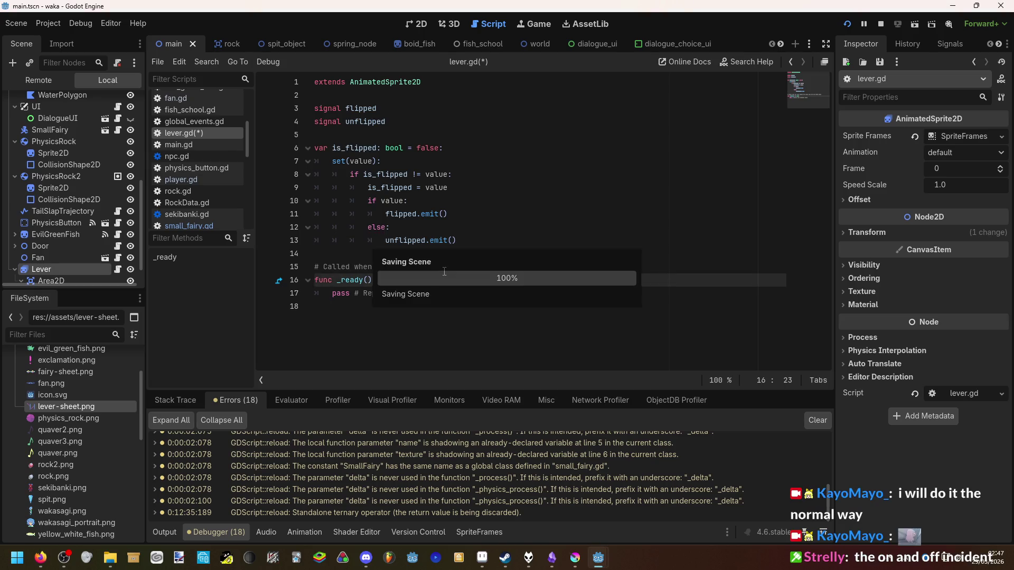
{"action": "left_click", "coordinate": [461, 241]}
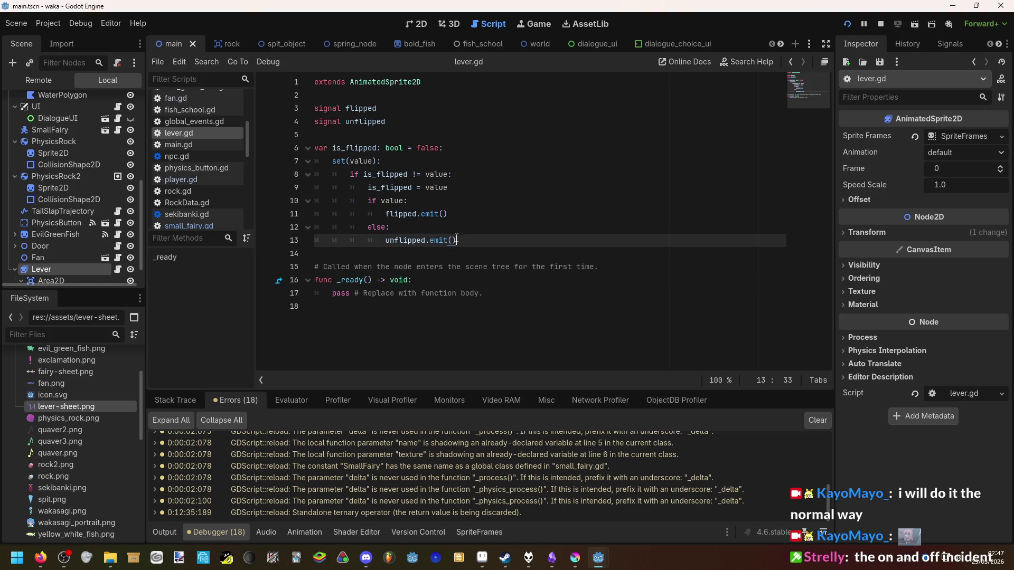
{"action": "left_click", "coordinate": [475, 214]}
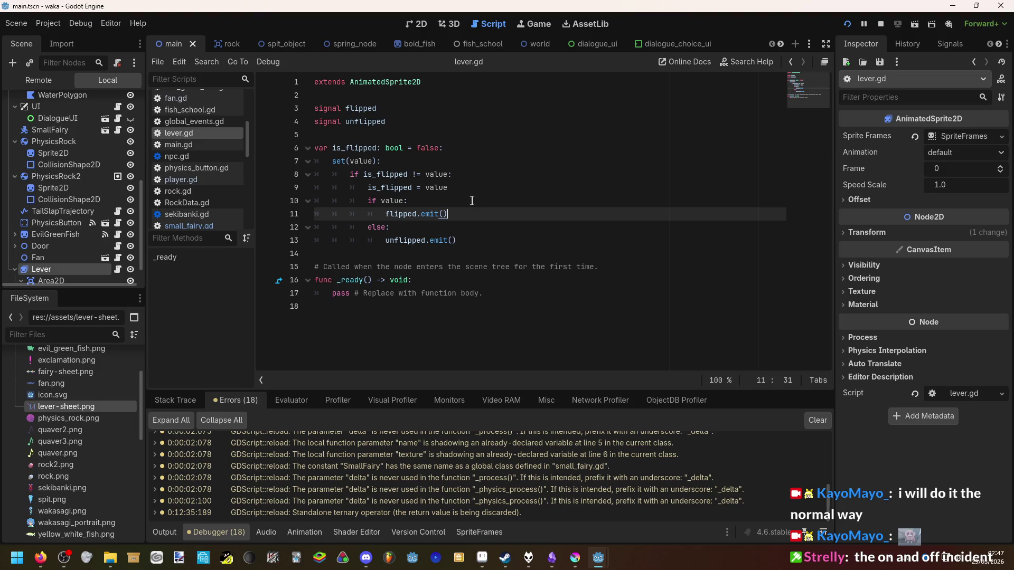
{"action": "left_click", "coordinate": [493, 227]}
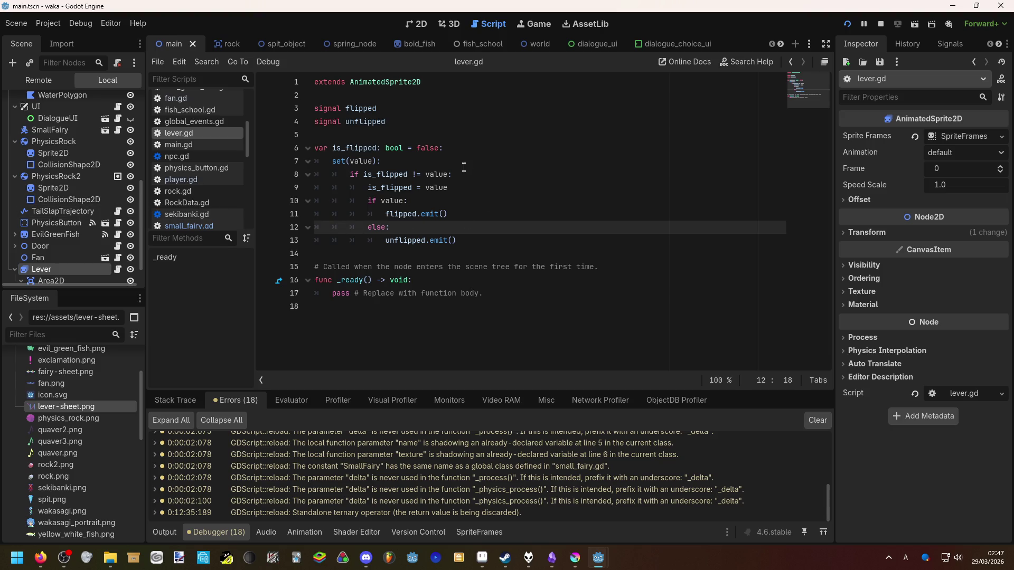
Show the Output log in the bottom panel instead of the debugger error list
{"action": "left_click", "coordinate": [166, 530]}
{"action": "left_click", "coordinate": [205, 529]}
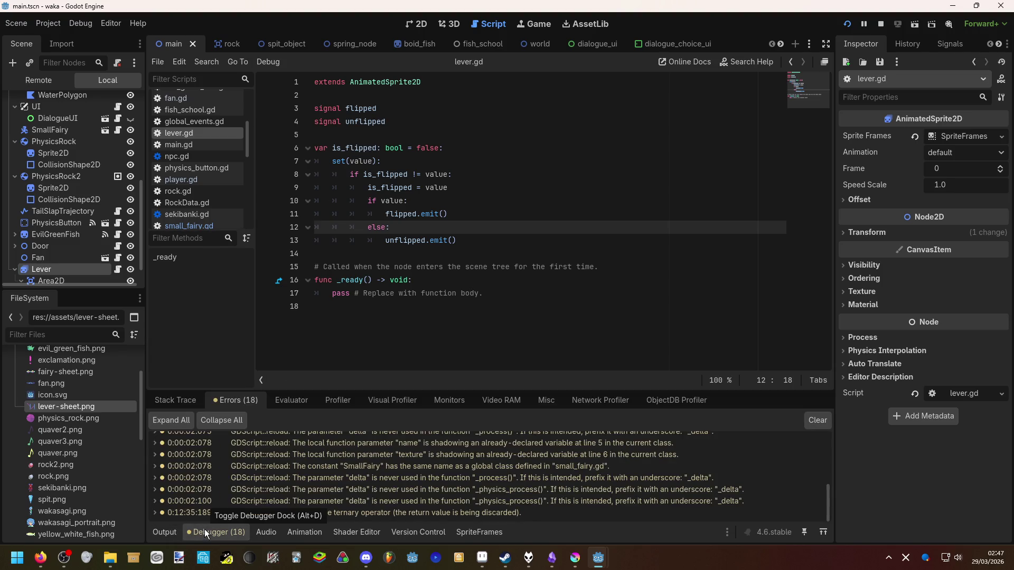
{"action": "left_click", "coordinate": [449, 215]}
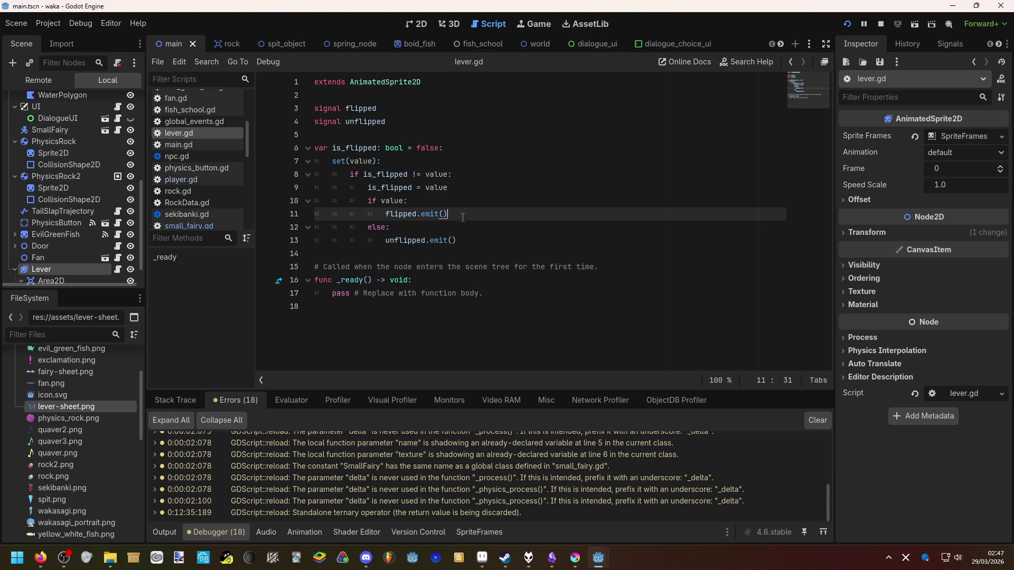
{"action": "left_click", "coordinate": [166, 531]}
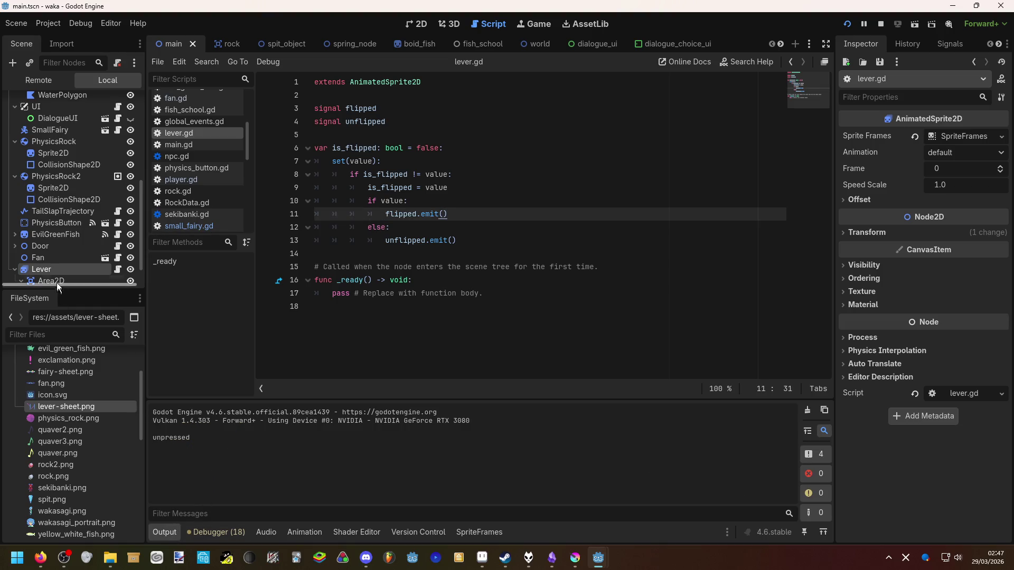
{"action": "scroll", "coordinate": [62, 272], "scroll_direction": "down", "scroll_amount": 1}
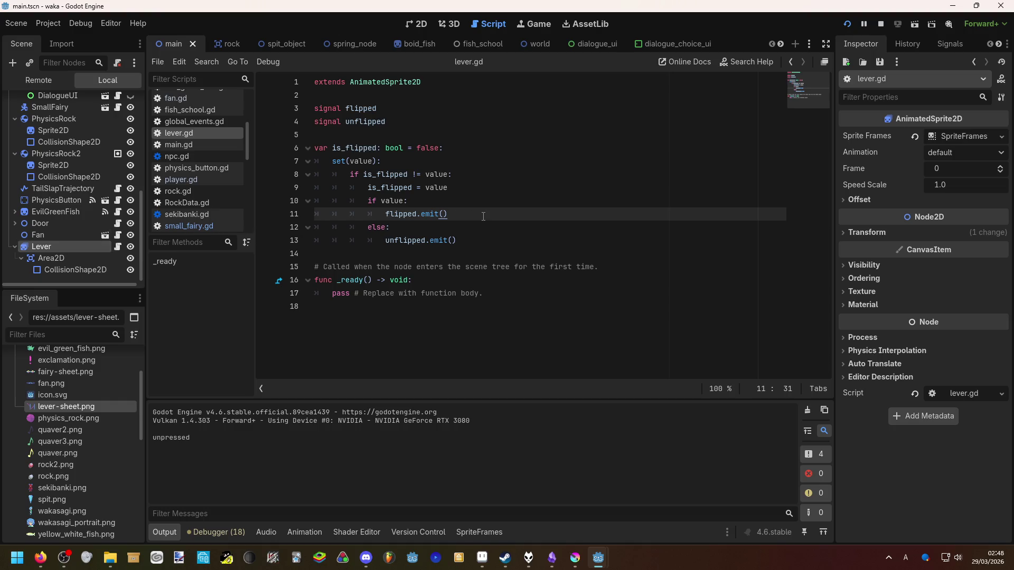
Add 'frame = 1' beneath flipped.emit() in the if branch
{"action": "type", "text": "\\"}
{"action": "key", "text": "Return"}
{"action": "key", "text": "BackSpace"}
{"action": "key", "text": "BackSpace"}
{"action": "key", "text": "BackSpace"}
{"action": "key", "text": "Return"}
{"action": "type", "text": "sp"}
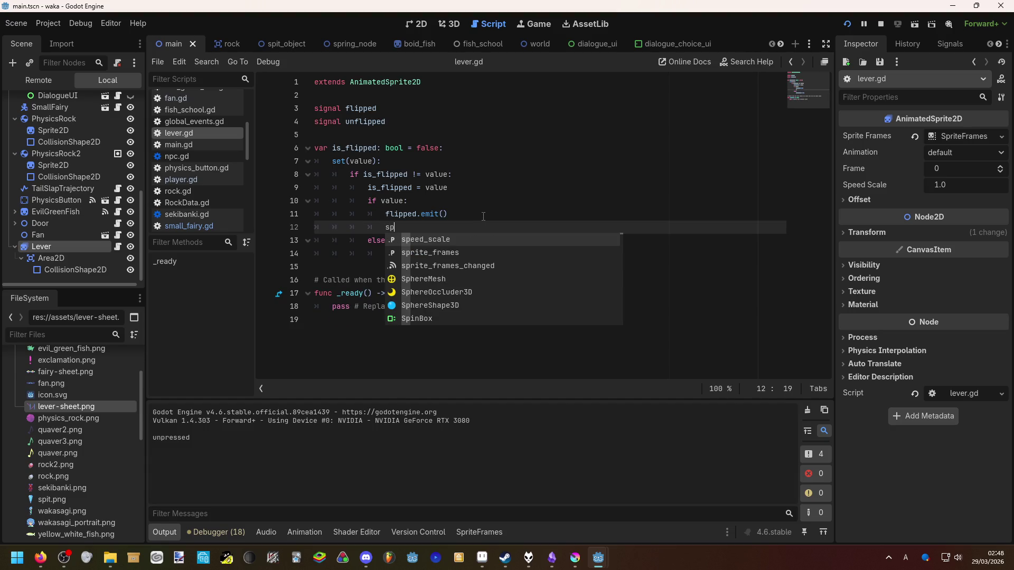
{"action": "key", "text": "Down"}
{"action": "key", "text": "Return"}
{"action": "type", "text": "."}
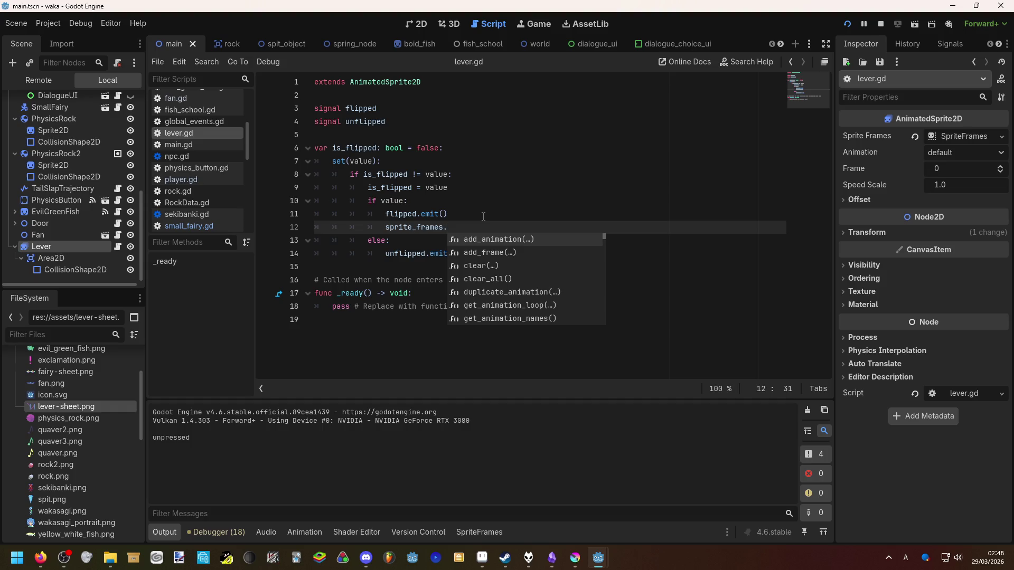
{"action": "type", "text": "fr"}
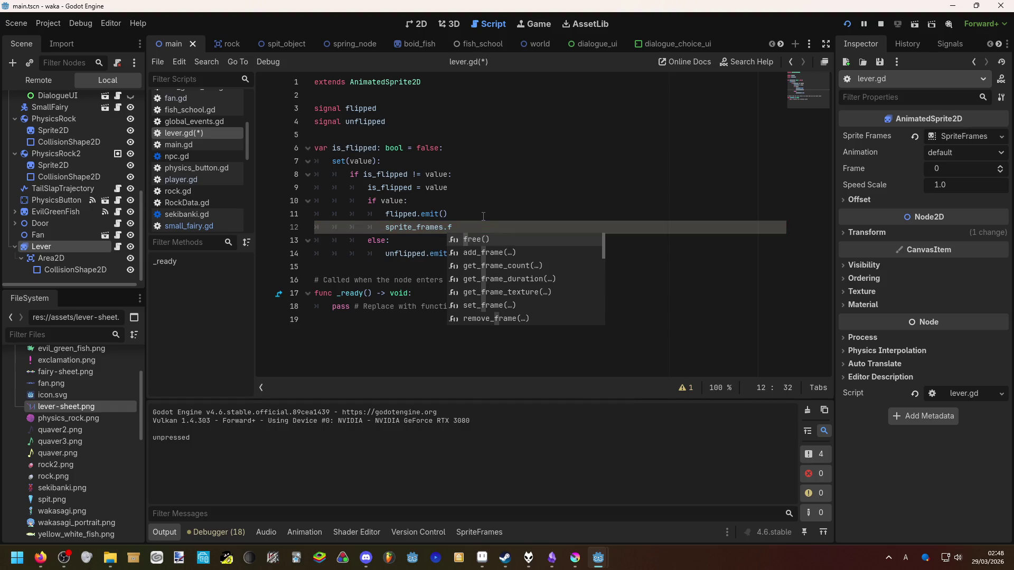
{"action": "type", "text": "a"}
{"action": "key", "text": "BackSpace"}
{"action": "key", "text": "BackSpace"}
{"action": "key", "text": "BackSpace"}
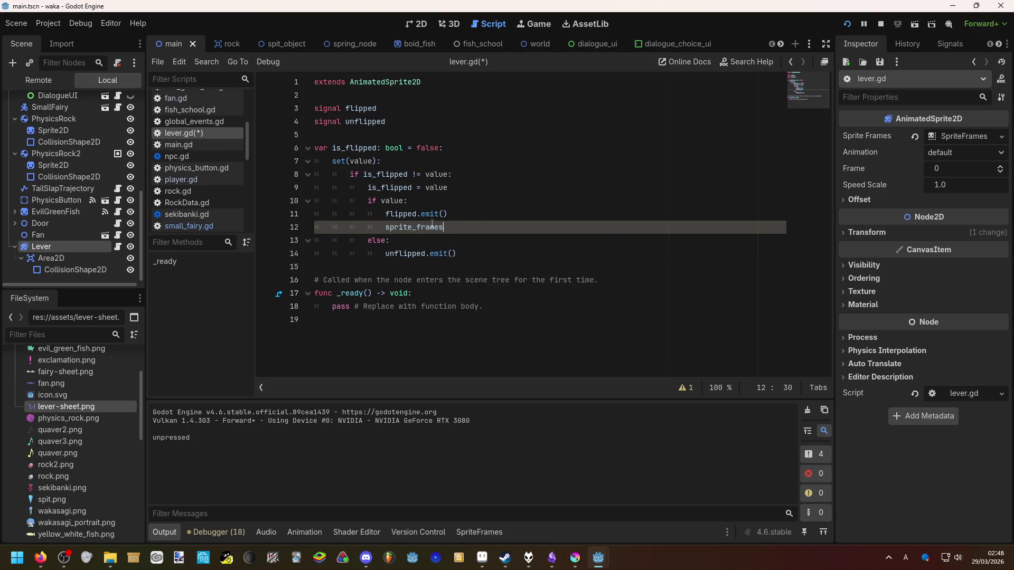
{"action": "mouse_move", "coordinate": [432, 224]}
{"action": "key", "text": "BackSpace"}
{"action": "key", "text": "BackSpace"}
{"action": "key", "text": "BackSpace"}
{"action": "type", "text": "fr"}
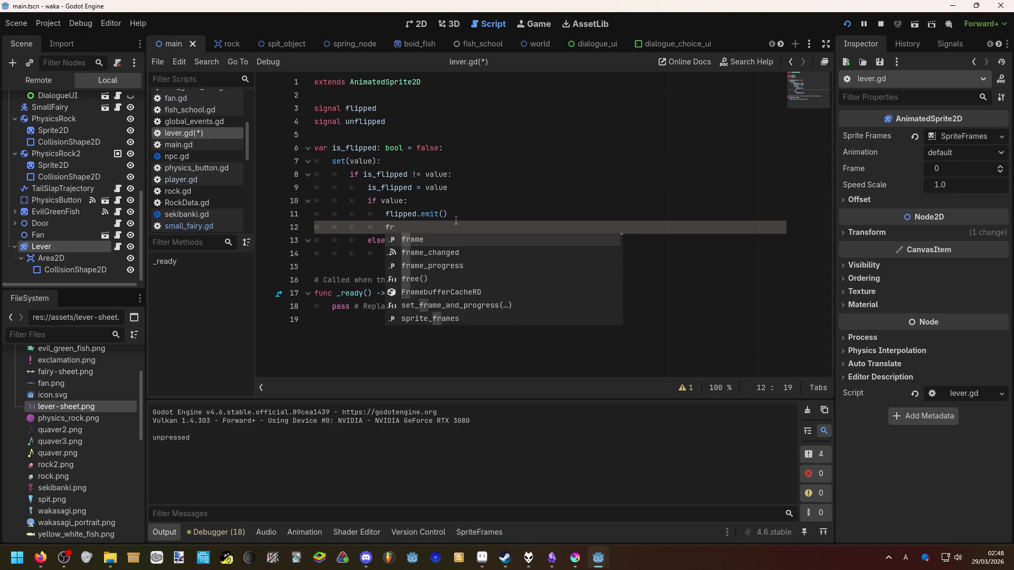
{"action": "key", "text": "Return"}
{"action": "type", "text": "= 1"}
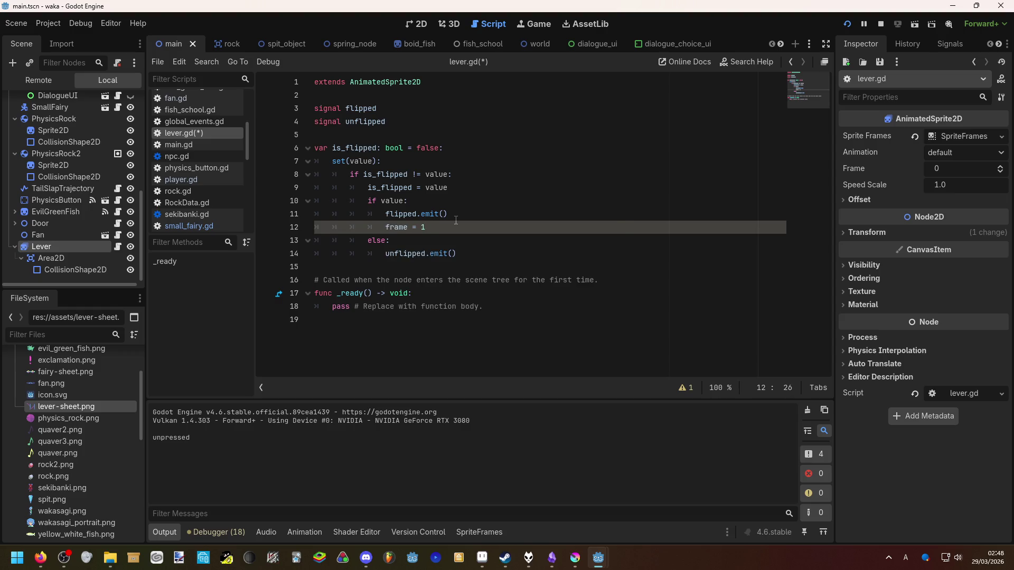
Add 'frame = 0' beneath unflipped.emit(), save, and return to the 2D scene
{"action": "left_click", "coordinate": [474, 251]}
{"action": "key", "text": "Return"}
{"action": "type", "text": "fra"}
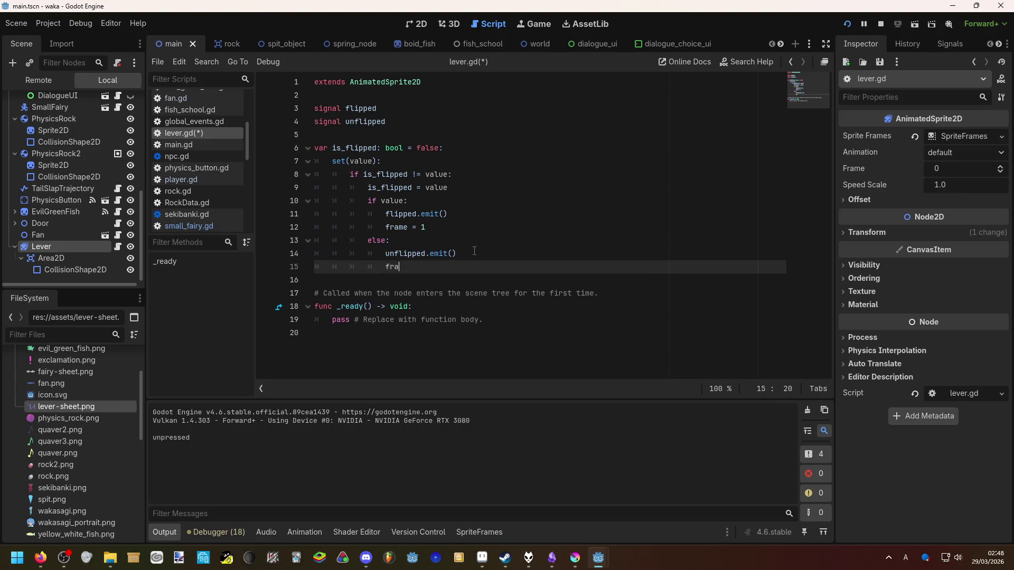
{"action": "key", "text": "Return"}
{"action": "type", "text": "= 0"}
{"action": "key", "text": "ctrl+s"}
{"action": "left_click", "coordinate": [474, 238]}
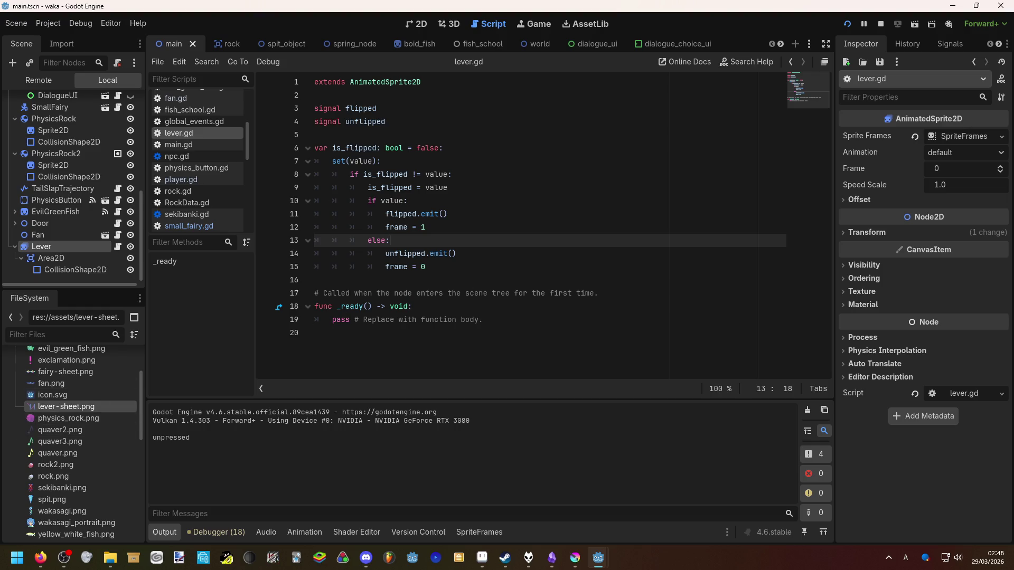
{"action": "left_click", "coordinate": [40, 558]}
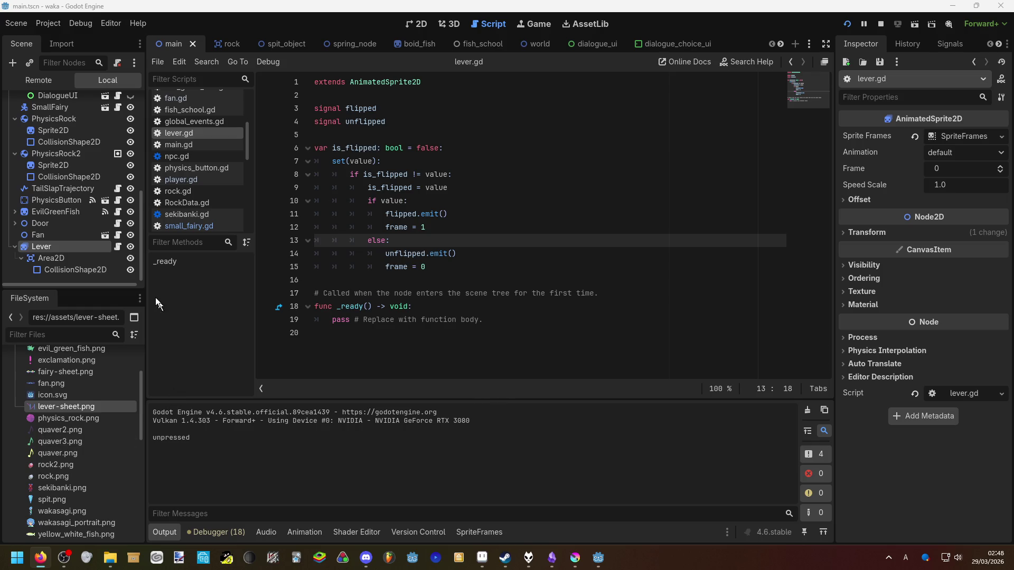
{"action": "key", "text": "ctrl+F1"}
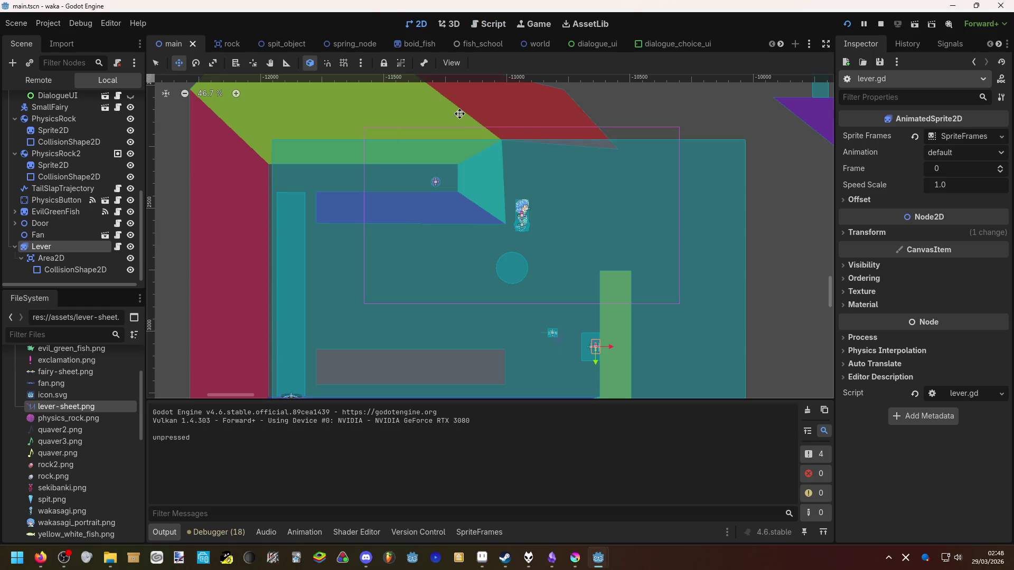
Zoom the 2D canvas in on the lever at 100%, then switch over to the browser
{"action": "scroll", "coordinate": [600, 320], "scroll_direction": "up", "scroll_amount": 4}
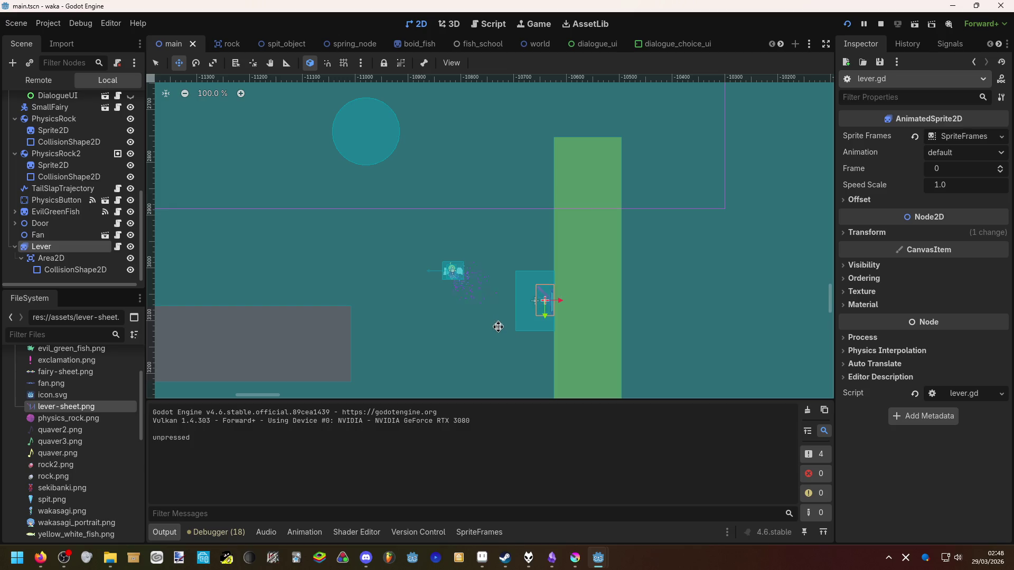
{"action": "key", "text": "alt+Tab"}
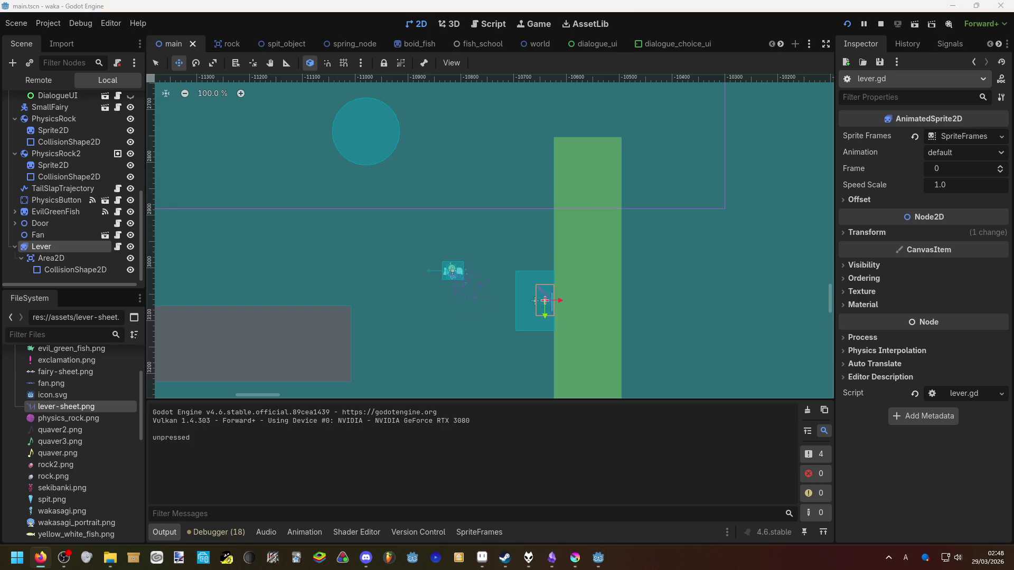
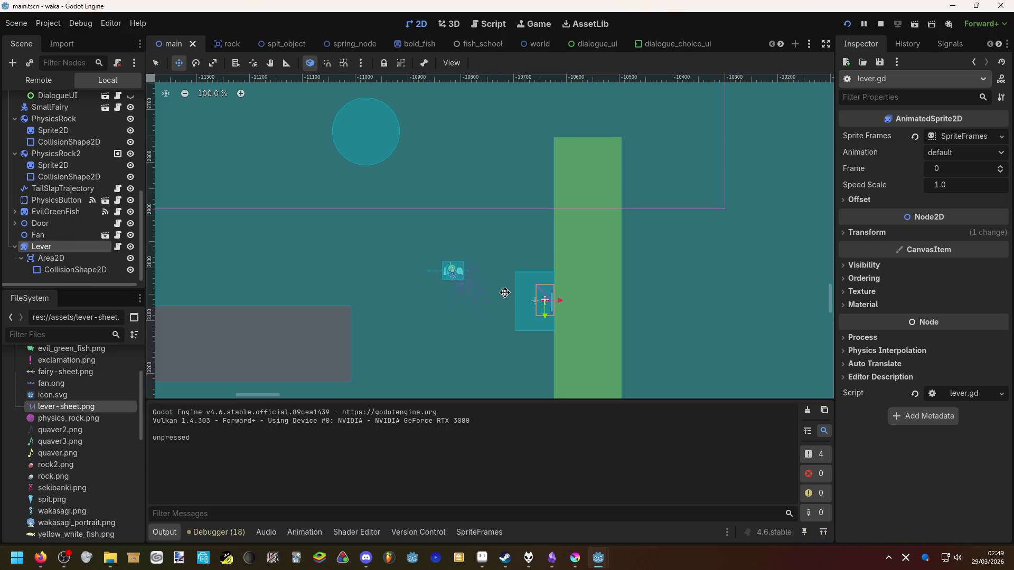
Open lever.gd, check its flipped/unflipped signals in the Signals tab, and run the project
{"action": "scroll", "coordinate": [505, 293], "scroll_direction": "down", "scroll_amount": 8}
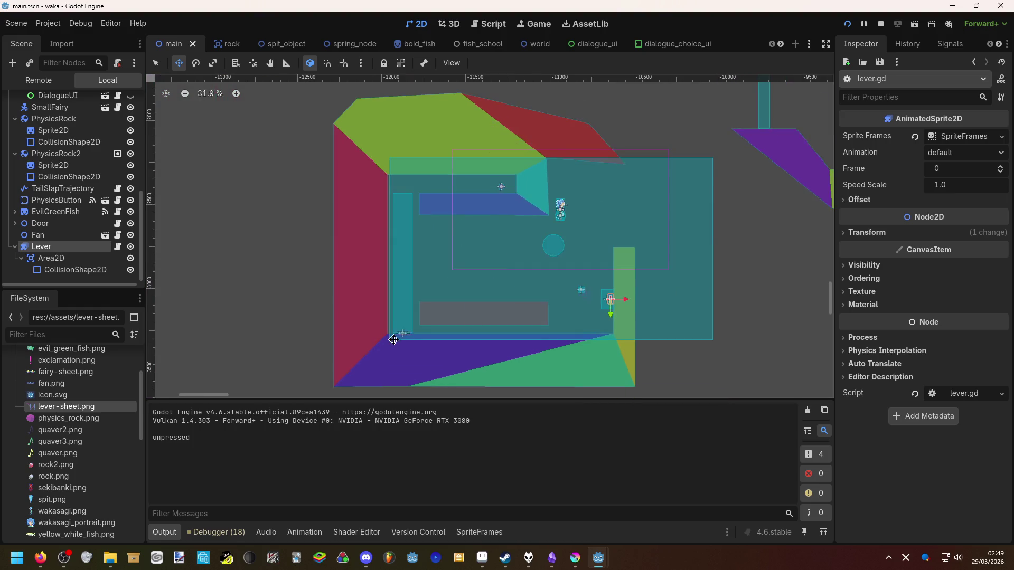
{"action": "scroll", "coordinate": [396, 338], "scroll_direction": "up", "scroll_amount": 6}
{"action": "scroll", "coordinate": [395, 325], "scroll_direction": "down", "scroll_amount": 1}
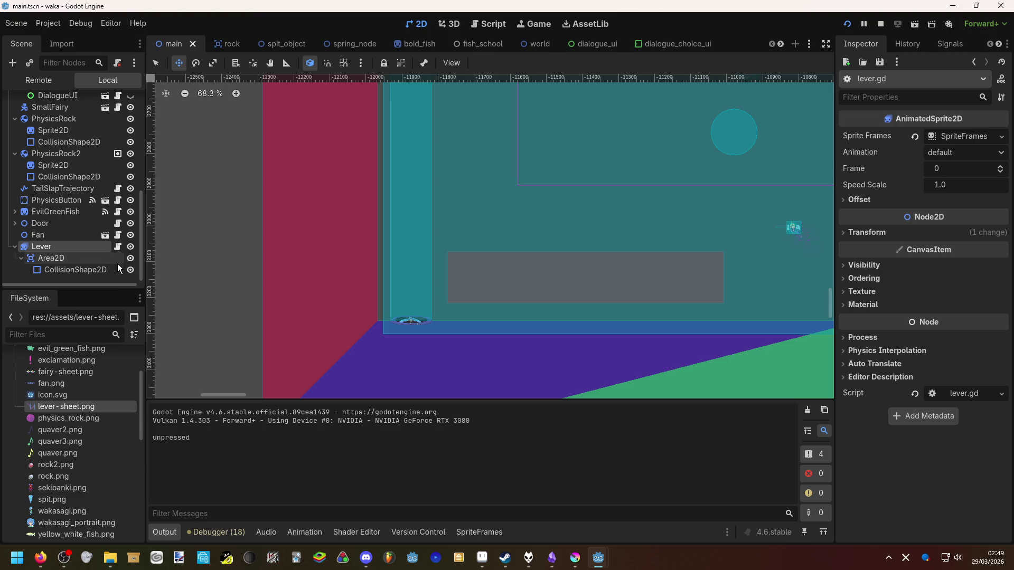
{"action": "left_click", "coordinate": [117, 246]}
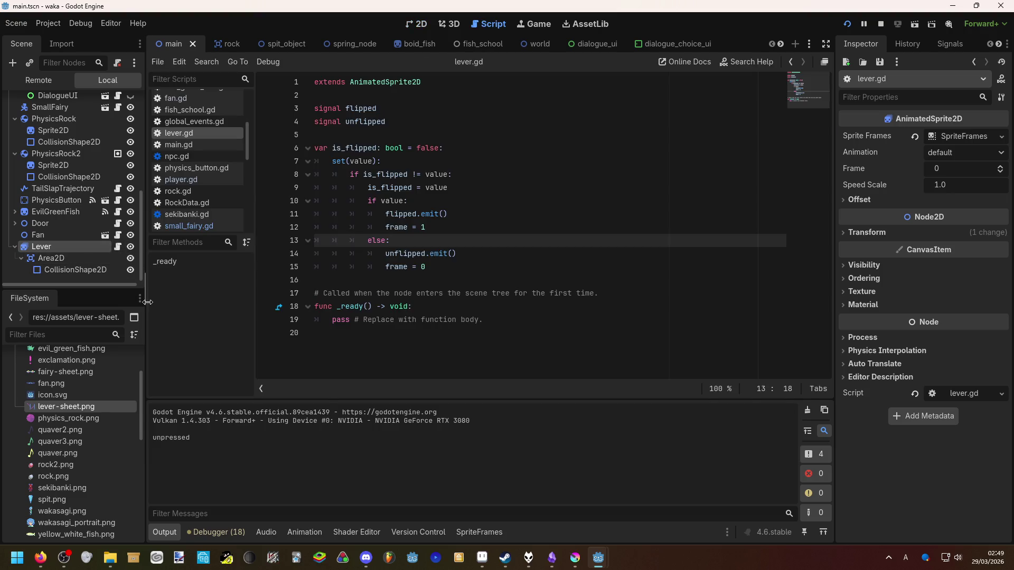
{"action": "left_click", "coordinate": [945, 42]}
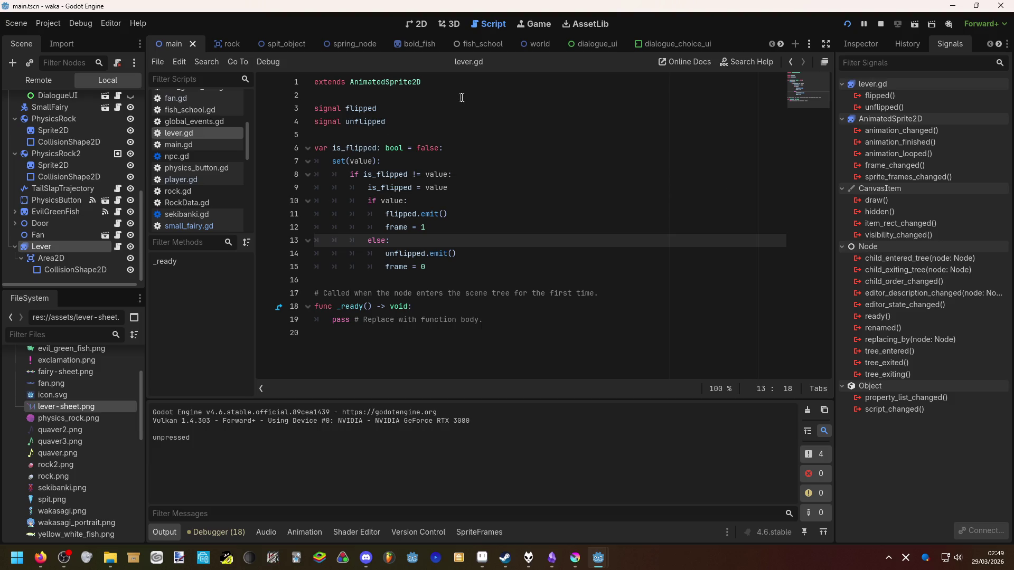
{"action": "left_click", "coordinate": [851, 23]}
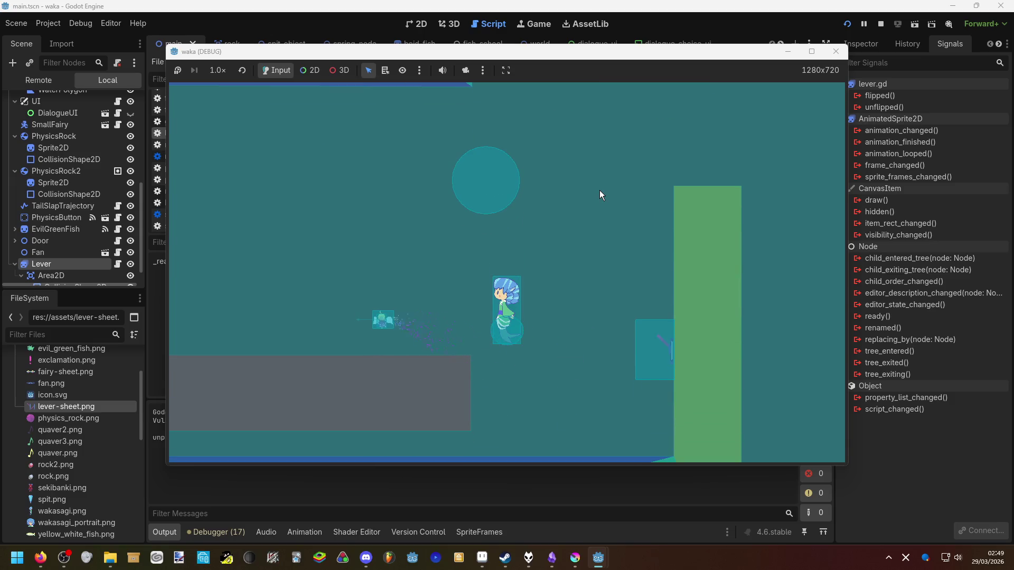
Swim the character right, then up toward the ceiling and back down
{"action": "key", "text": "Right"}
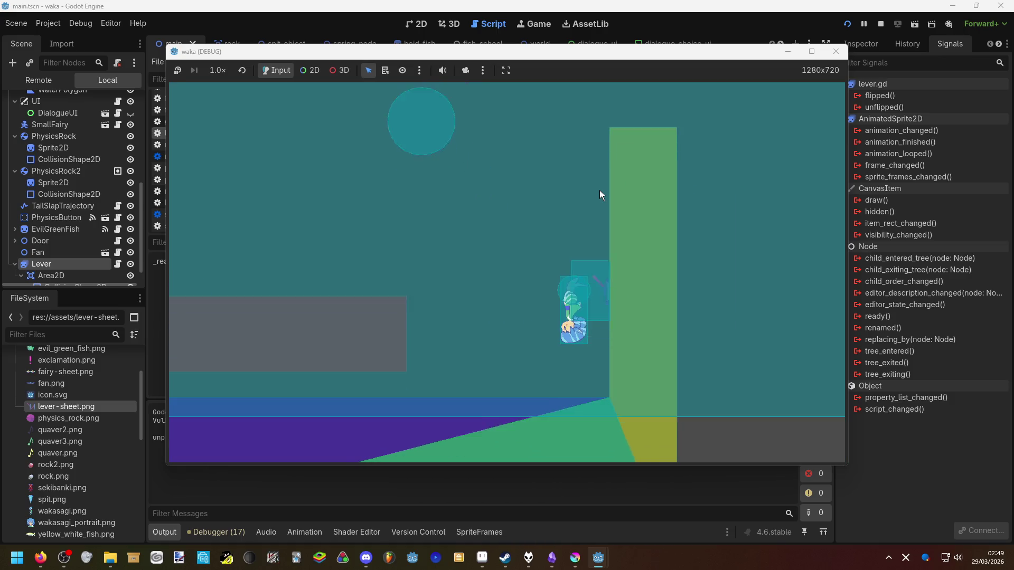
{"action": "key", "text": "Left"}
{"action": "key", "text": "Left"}
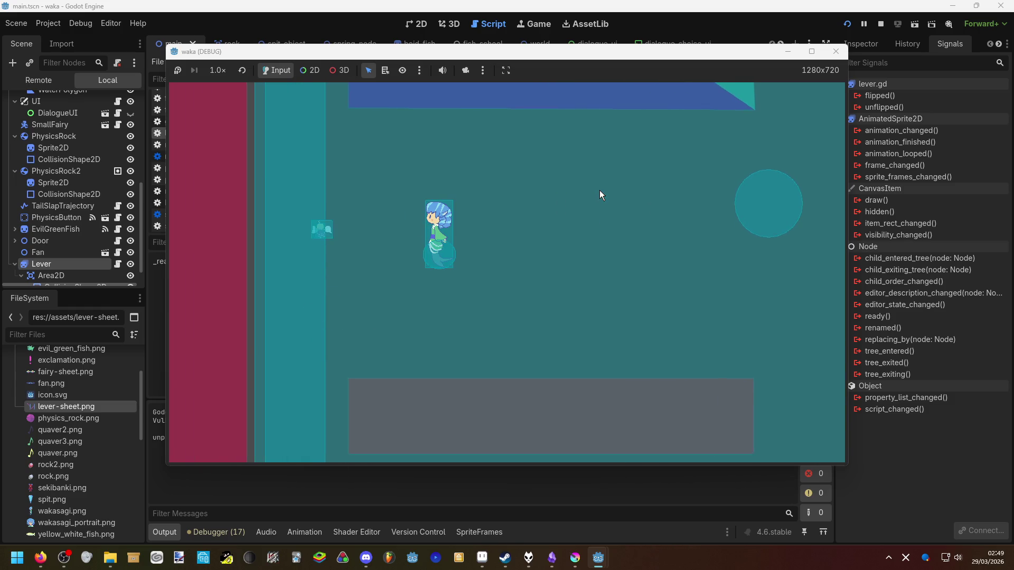
{"action": "key", "text": "Up"}
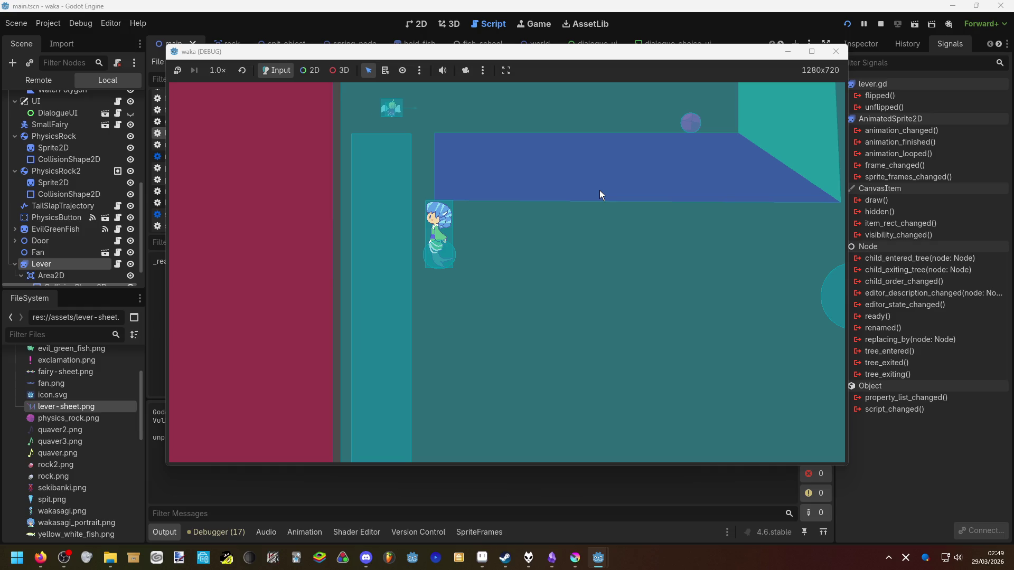
{"action": "key", "text": "Up"}
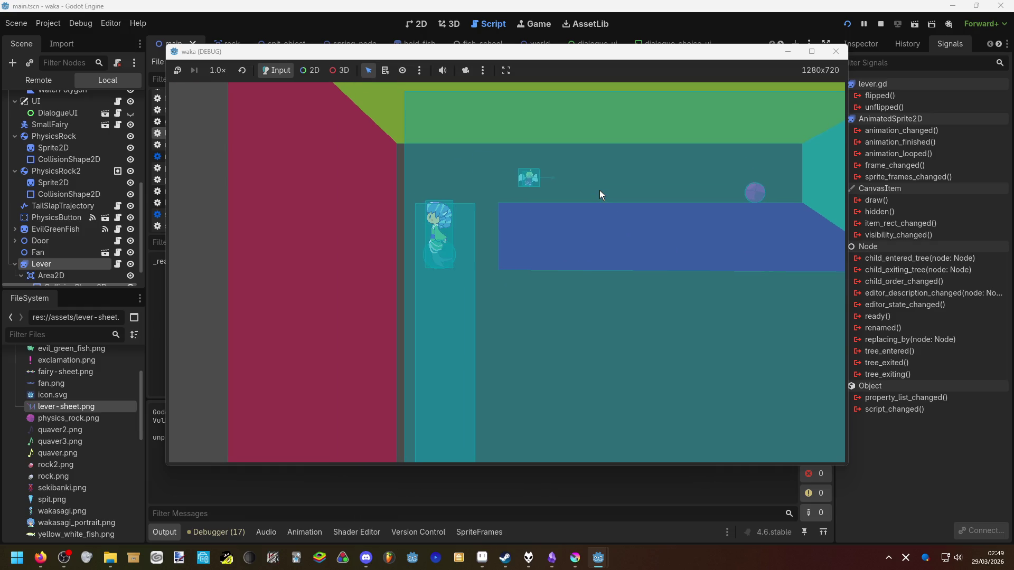
{"action": "key", "text": "Down"}
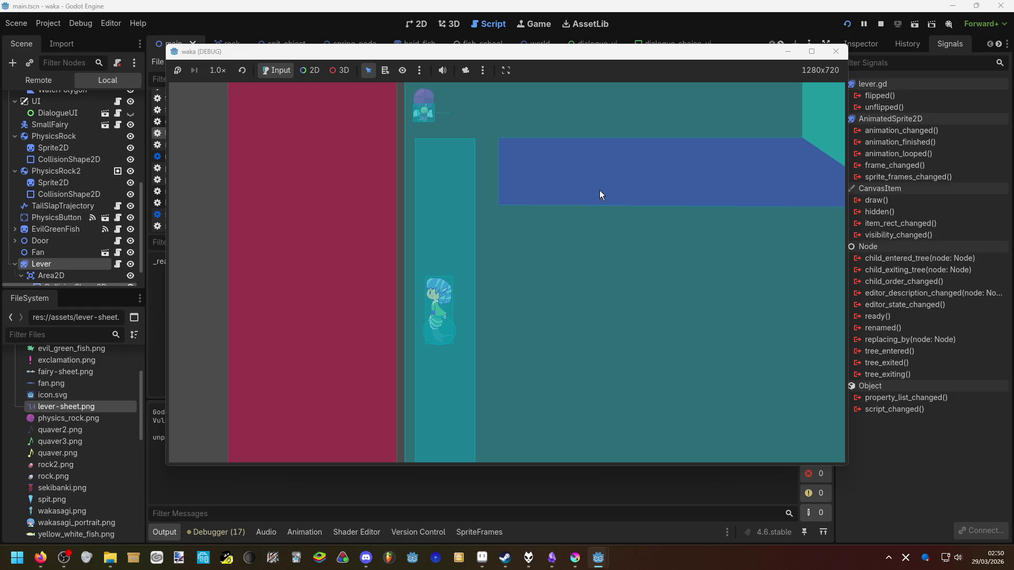
Swim back and forth across the chamber, rising and turning left and right
{"action": "key", "text": "Up"}
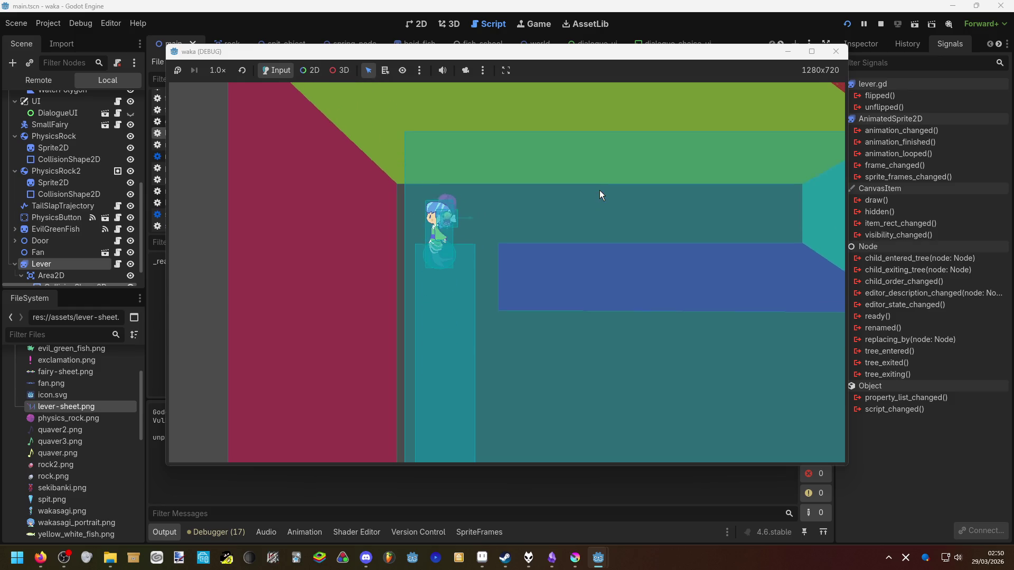
{"action": "key", "text": "Right"}
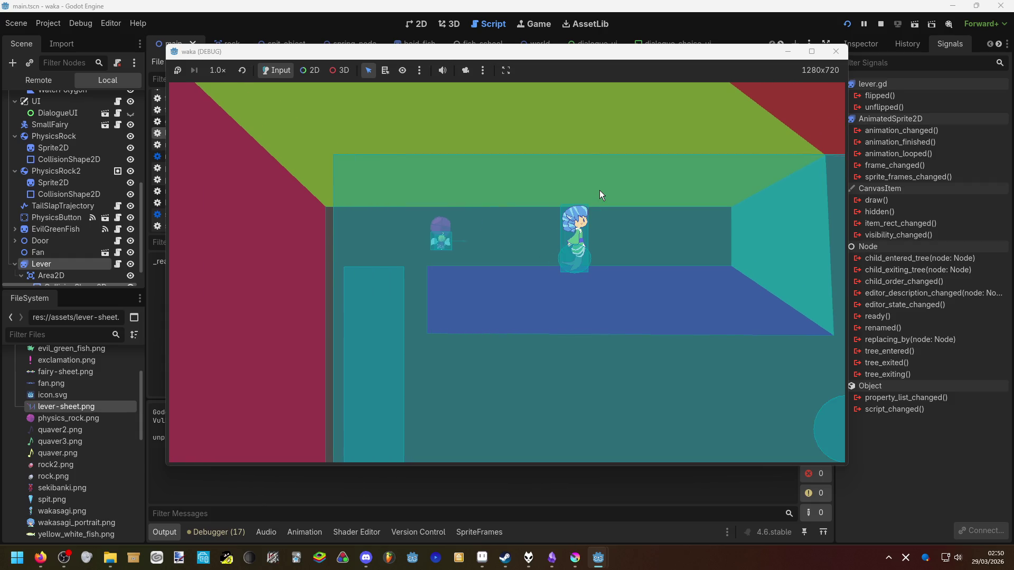
{"action": "key", "text": "Left"}
{"action": "key", "text": "Down"}
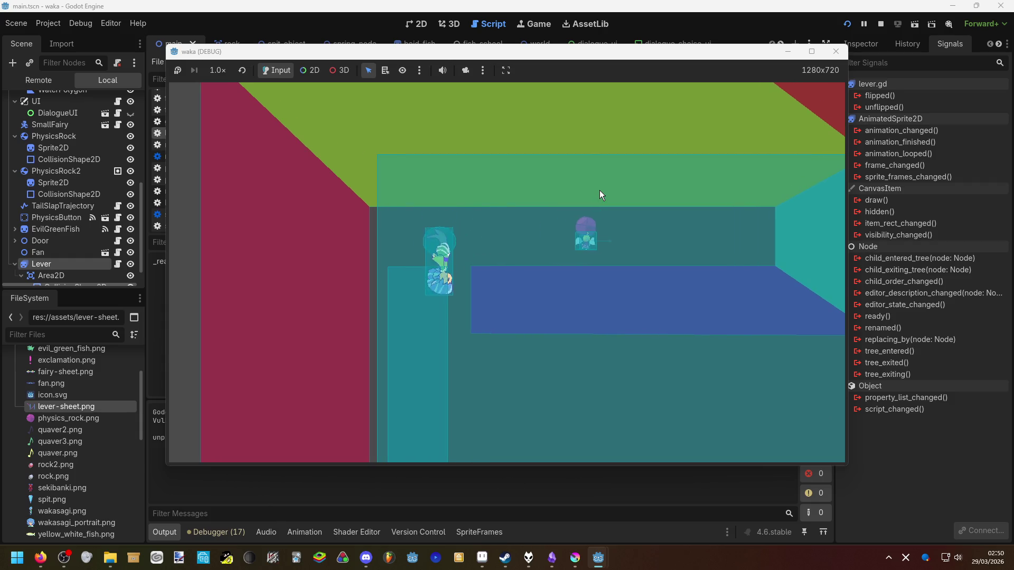
{"action": "key", "text": "Up"}
{"action": "key", "text": "Right"}
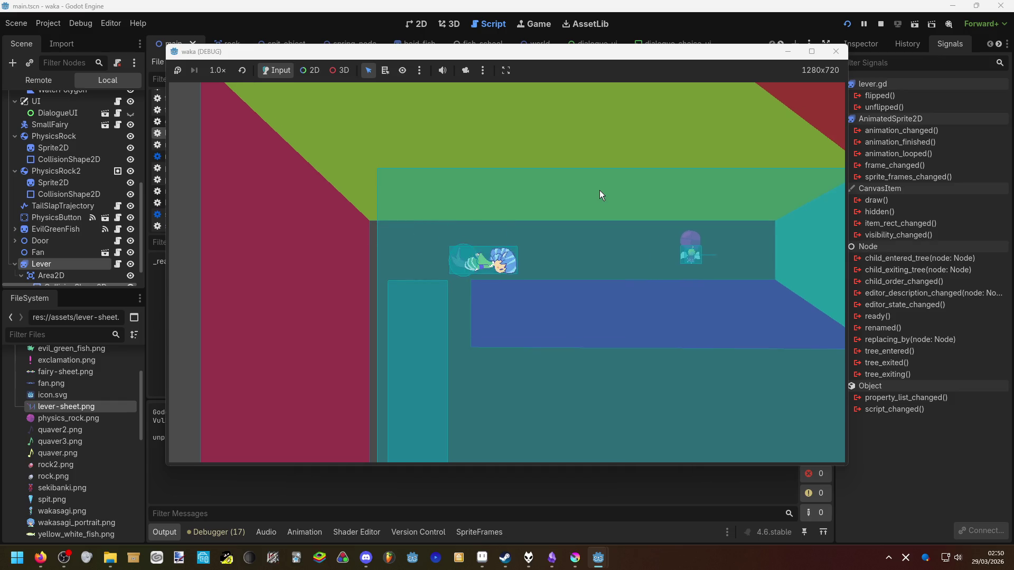
{"action": "key", "text": "Right"}
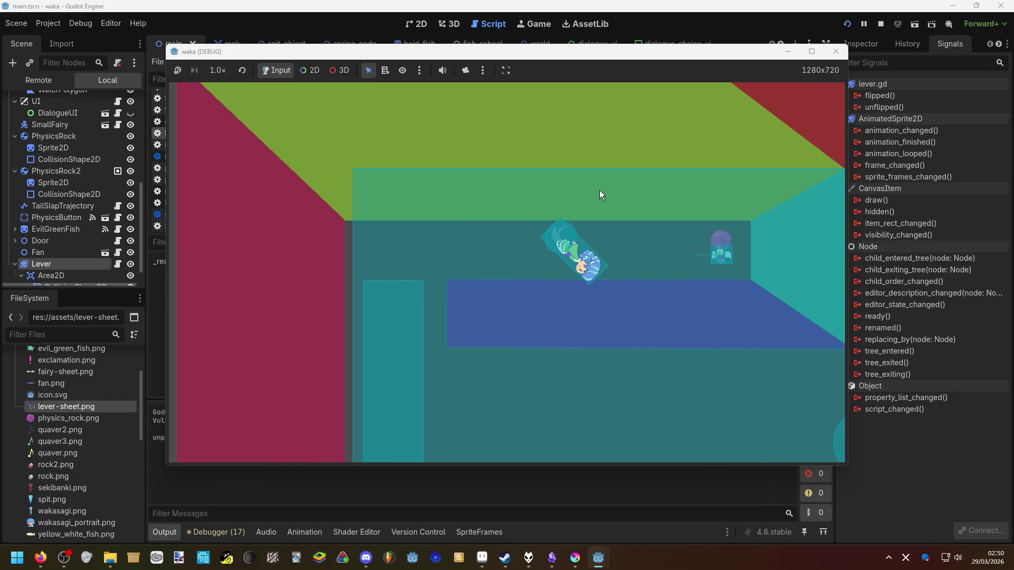
{"action": "key", "text": "Left"}
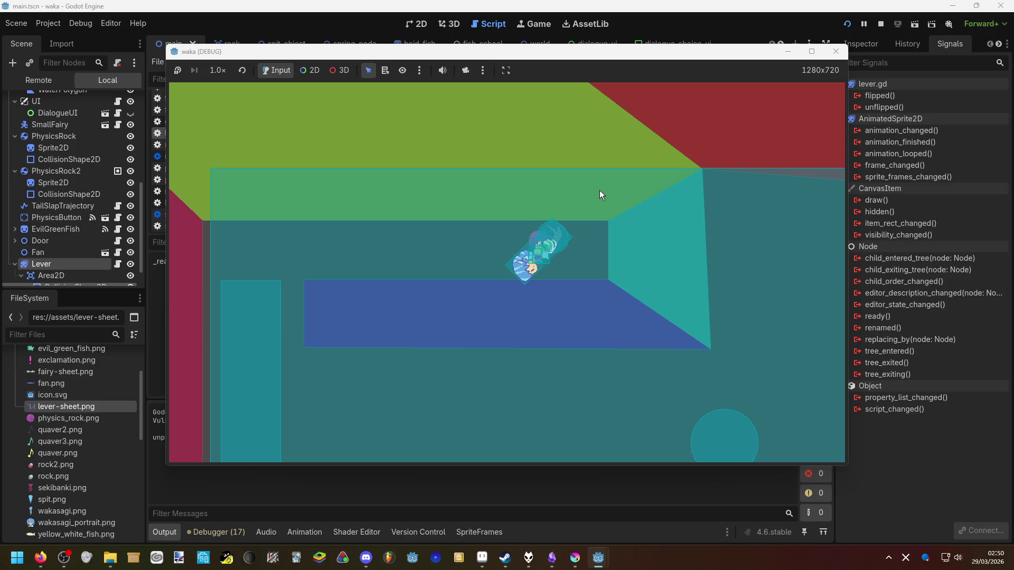
{"action": "key", "text": "Right"}
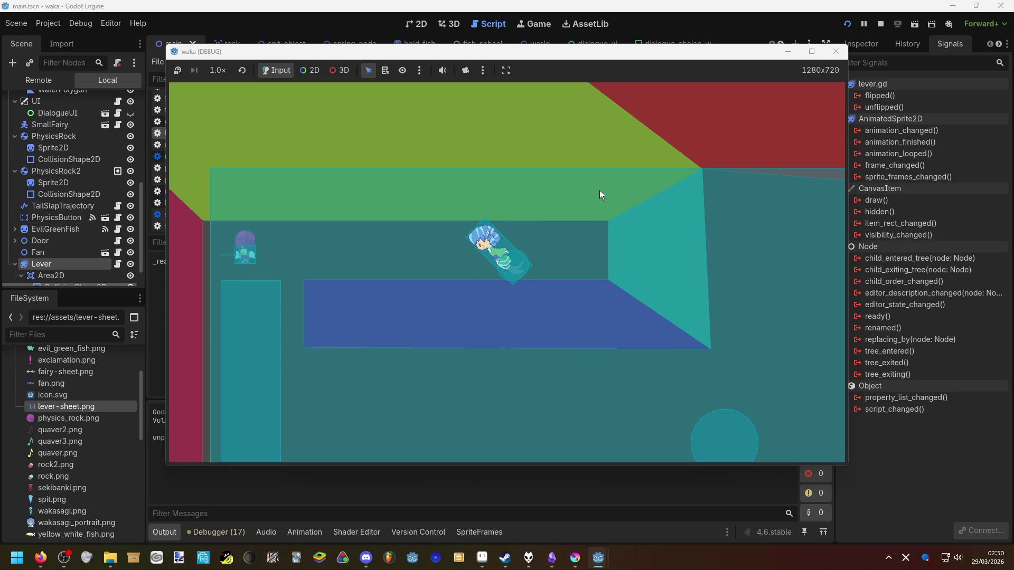
{"action": "key", "text": "Left"}
{"action": "key", "text": "Right"}
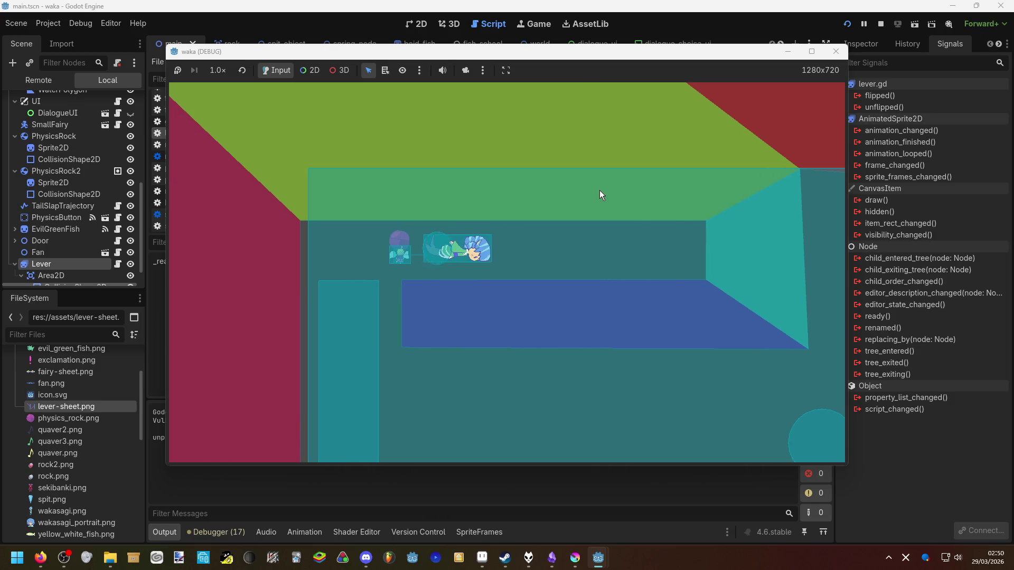
{"action": "key", "text": "Left"}
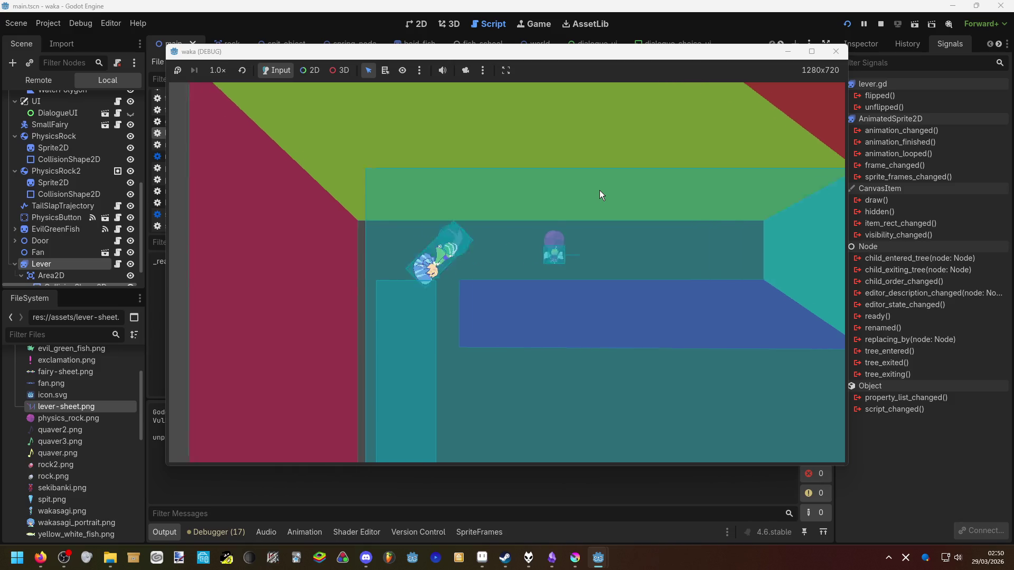
Dive down onto the fan on the floor and rise just above it
{"action": "key", "text": "Up"}
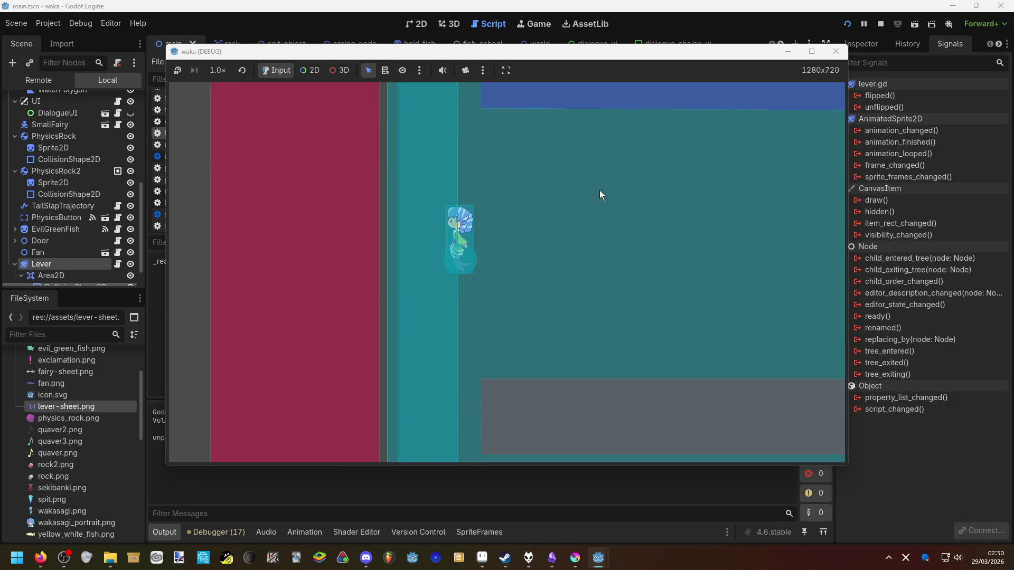
{"action": "key", "text": "Right"}
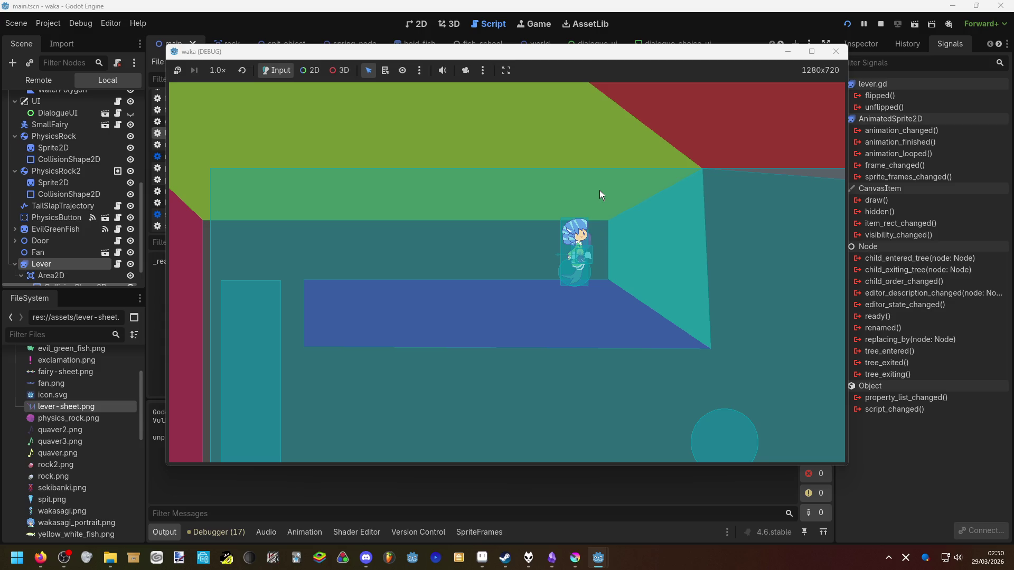
{"action": "key", "text": "Left"}
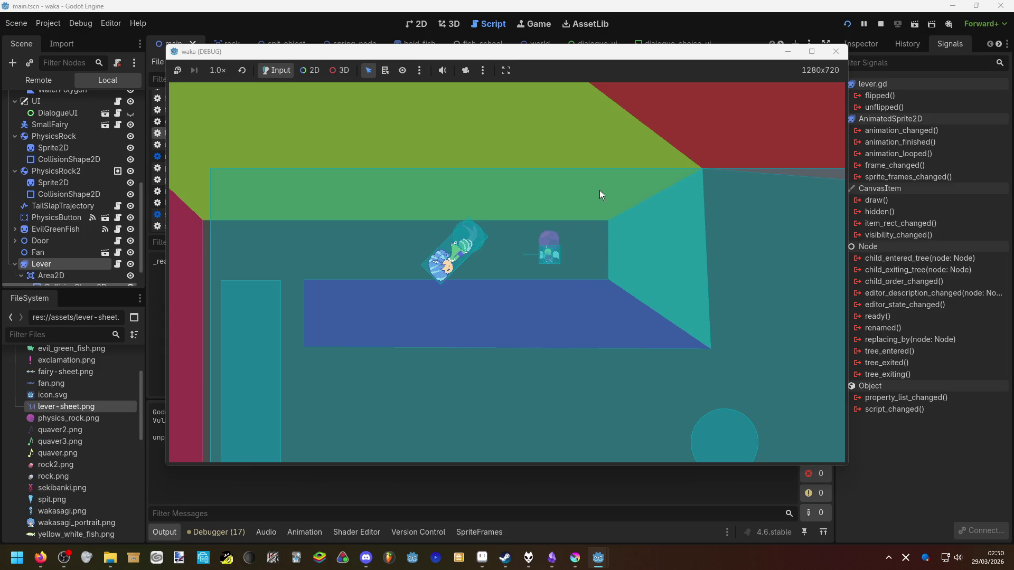
{"action": "key", "text": "Down"}
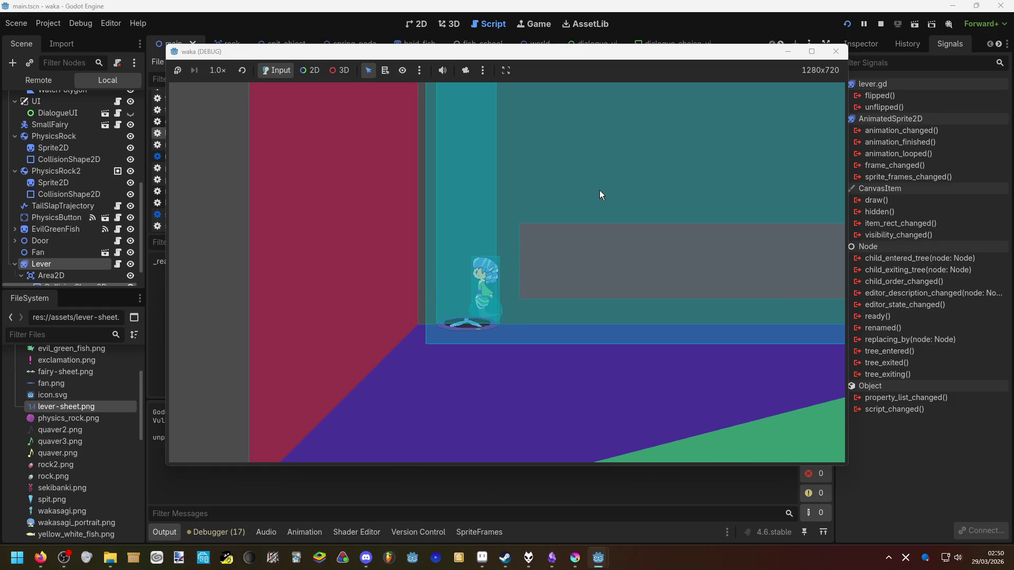
{"action": "key", "text": "Up"}
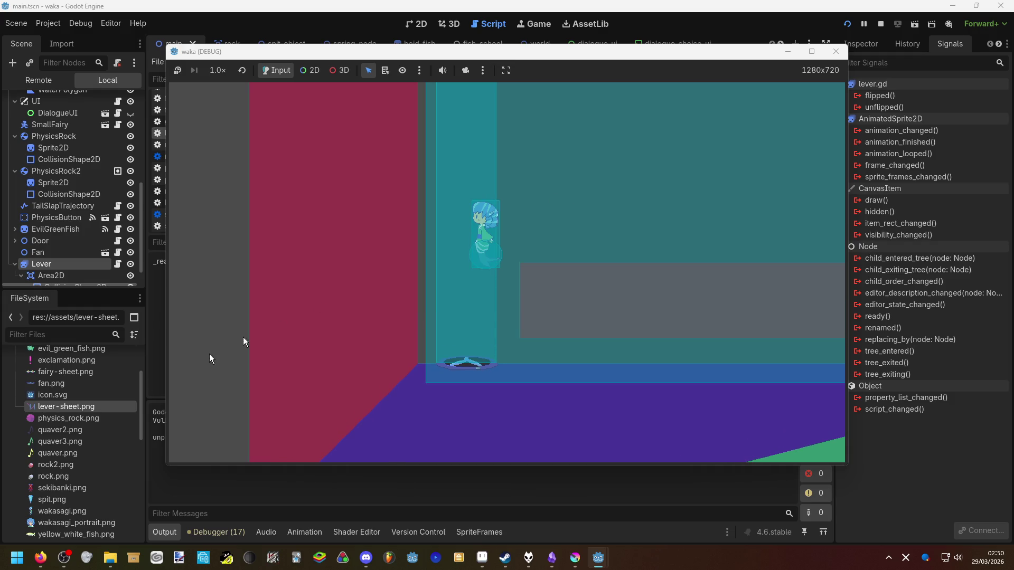
{"action": "key", "text": "alt+Tab"}
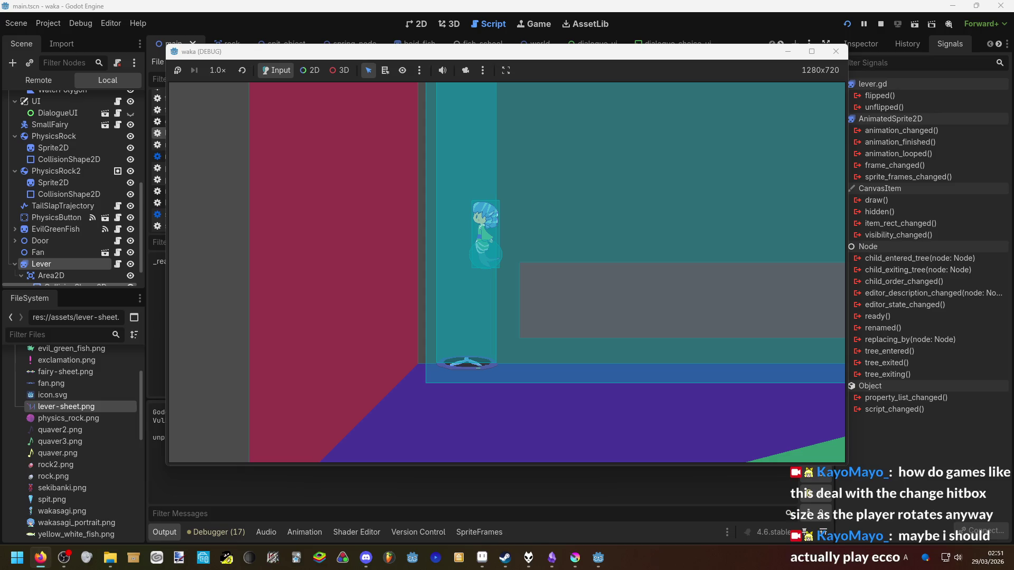
Sink the fish toward the fan, then rise up the cyan column above the platform
{"action": "key", "text": "Right"}
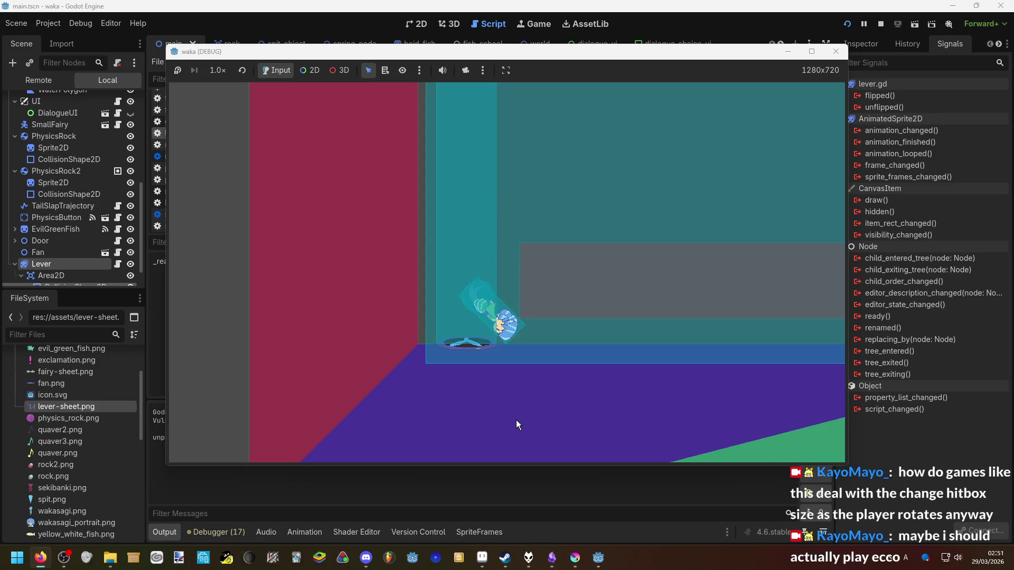
{"action": "key", "text": "Up"}
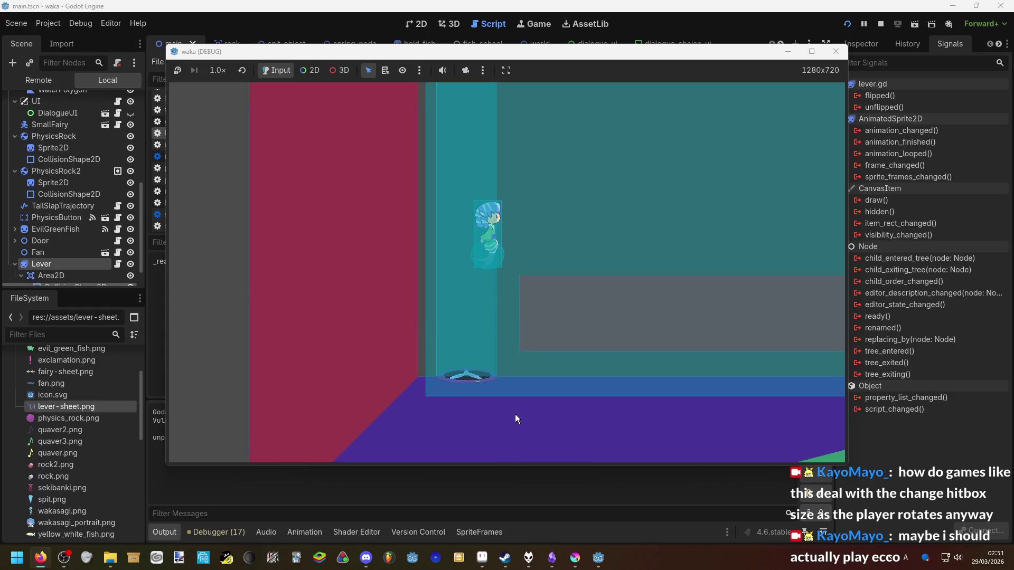
{"action": "key", "text": "Right"}
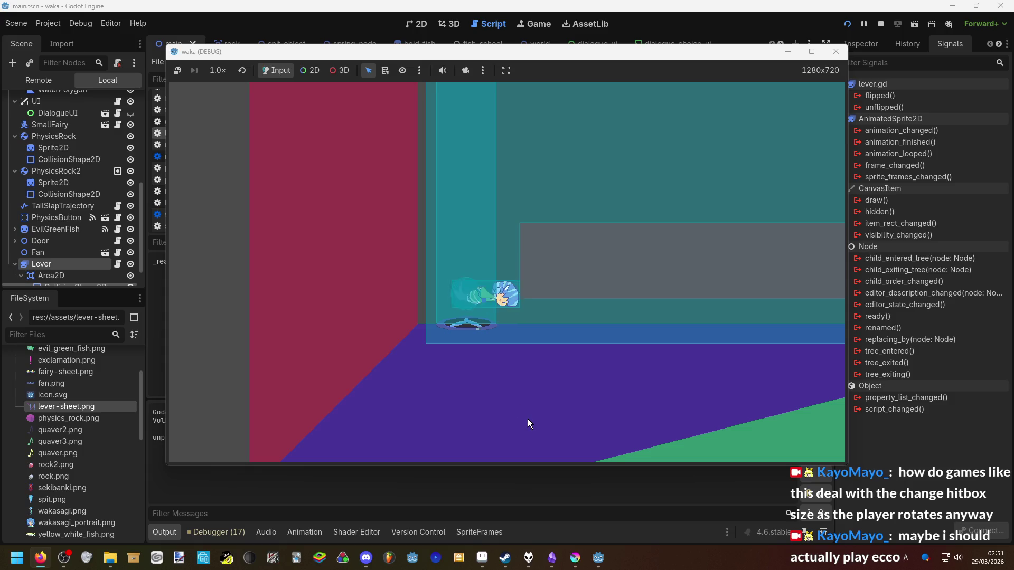
{"action": "key", "text": "Down"}
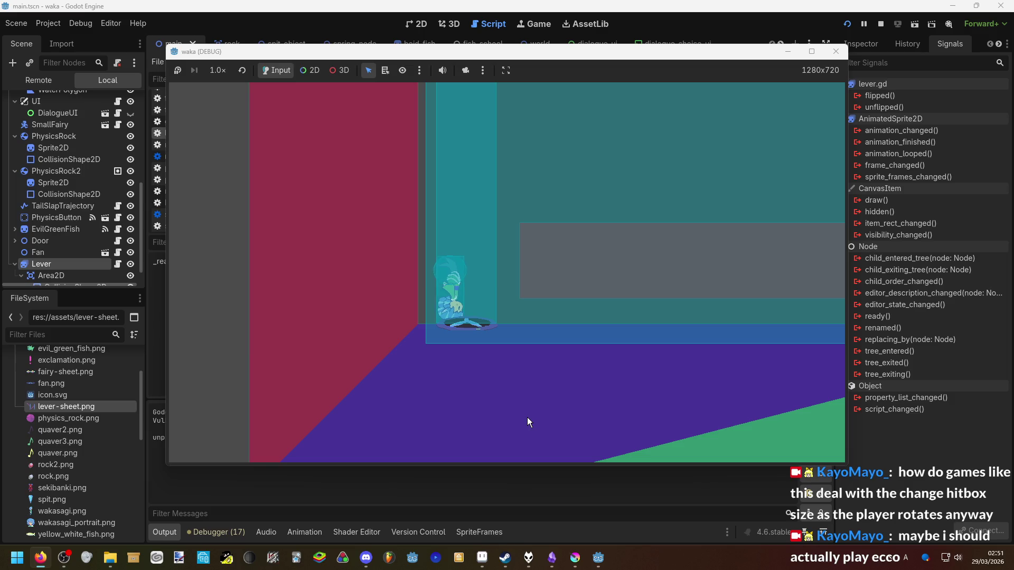
{"action": "key", "text": "Up"}
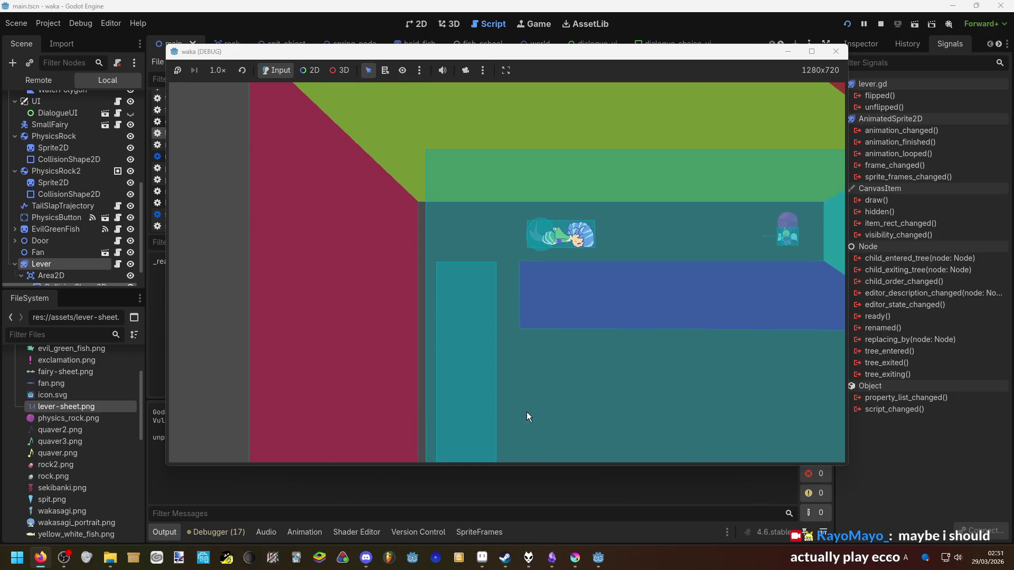
Swim the fish back and forth over the grey platform and past the red wall
{"action": "key", "text": "Left"}
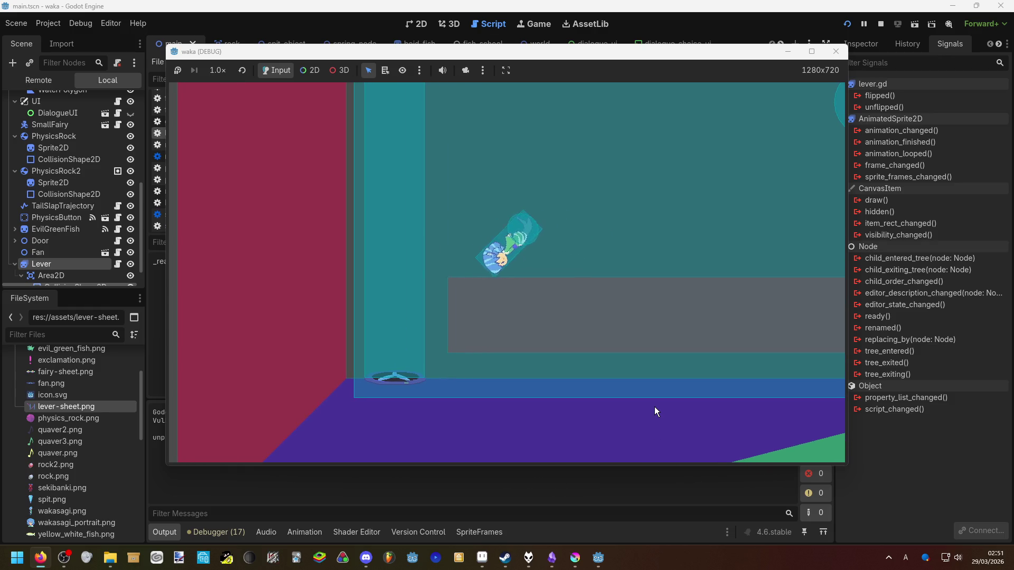
{"action": "key", "text": "Right"}
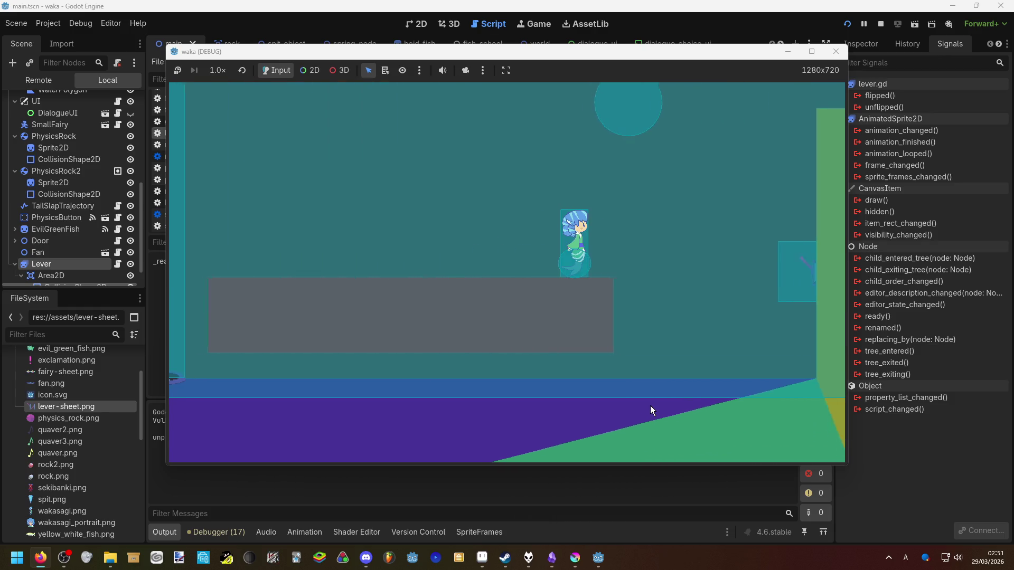
{"action": "key", "text": "Left"}
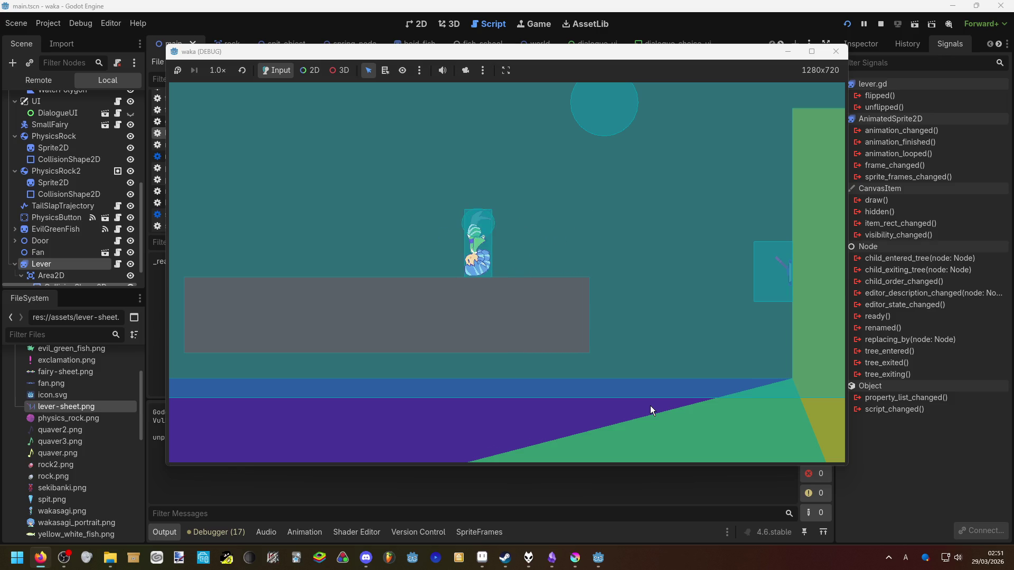
{"action": "key", "text": "Right"}
{"action": "key", "text": "Left"}
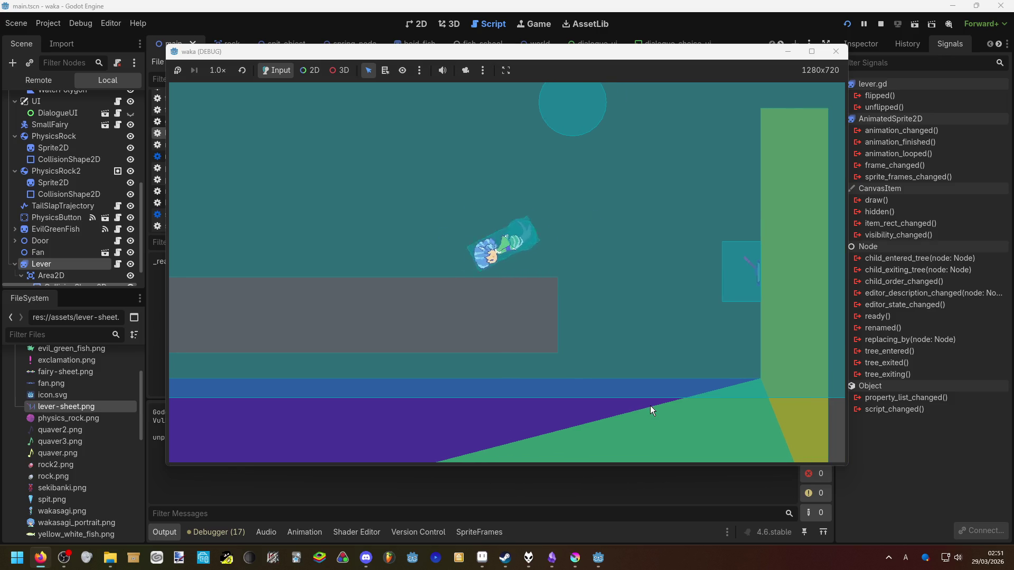
{"action": "key", "text": "Right"}
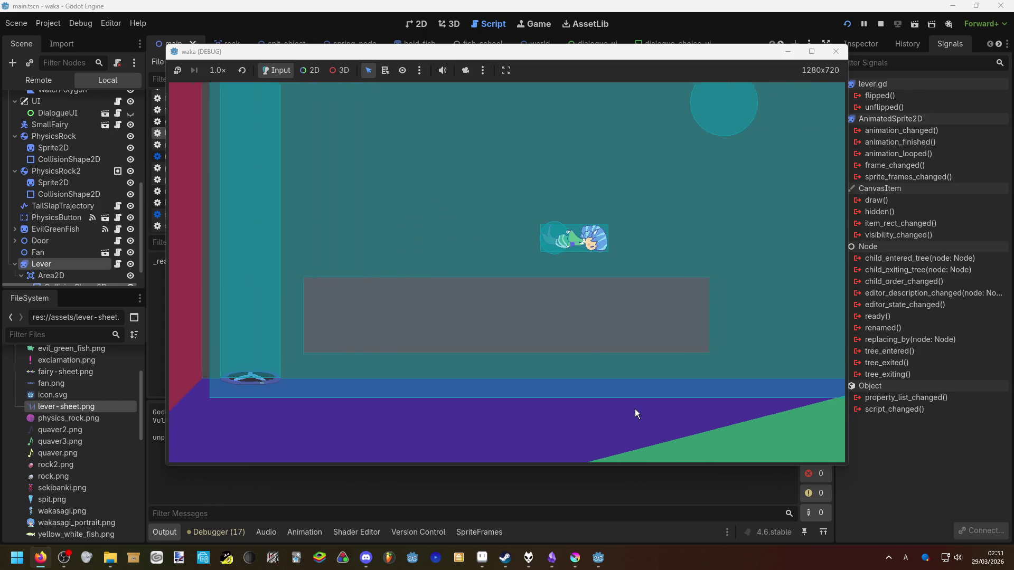
{"action": "key", "text": "Left"}
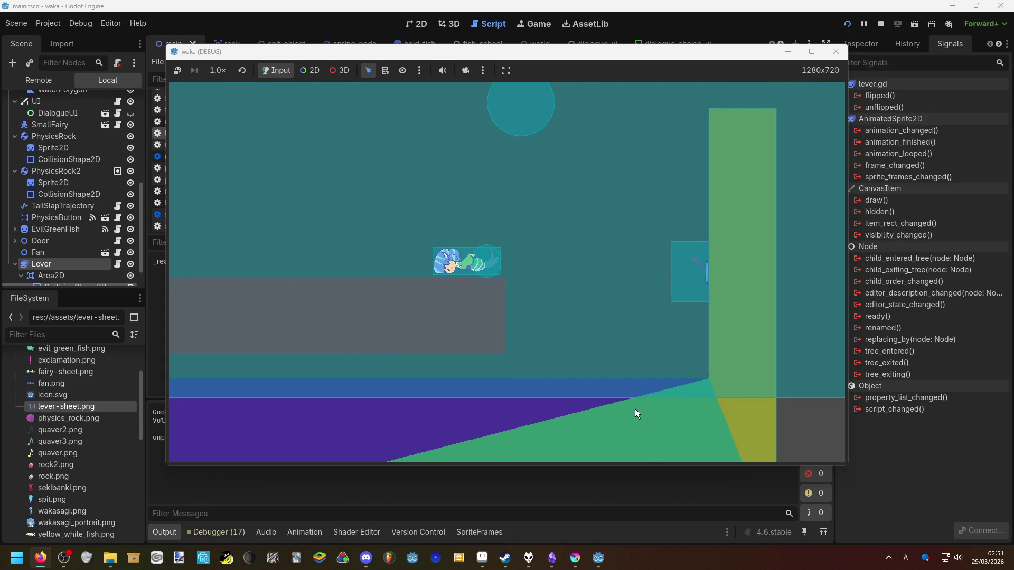
{"action": "key", "text": "Left"}
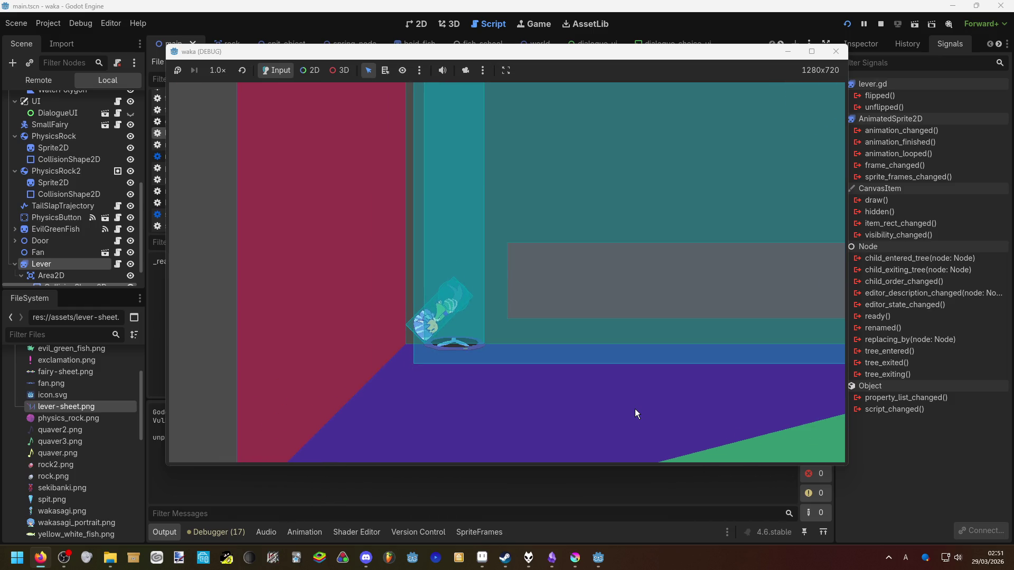
{"action": "key", "text": "Right"}
{"action": "key", "text": "Left"}
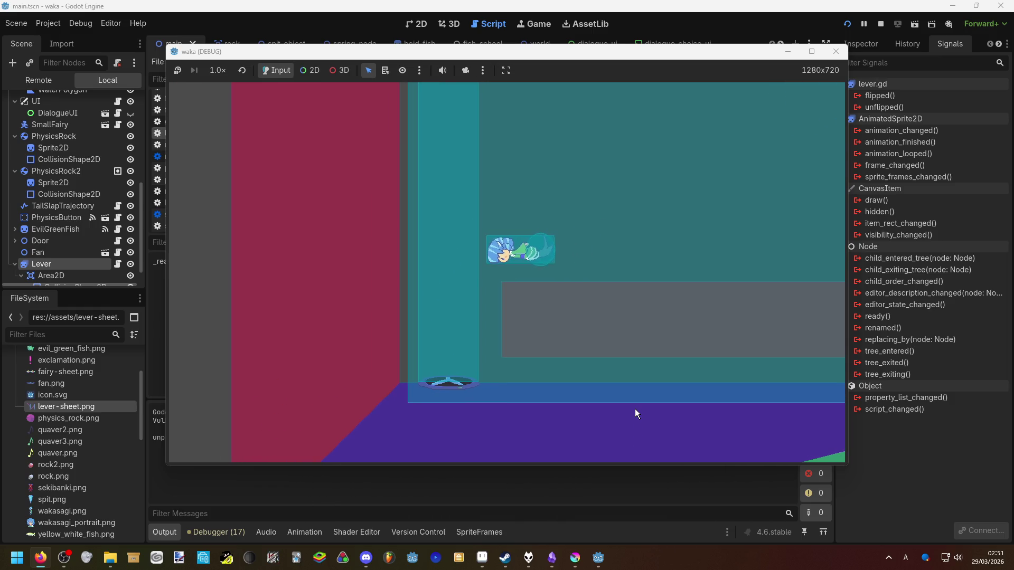
{"action": "key", "text": "Right"}
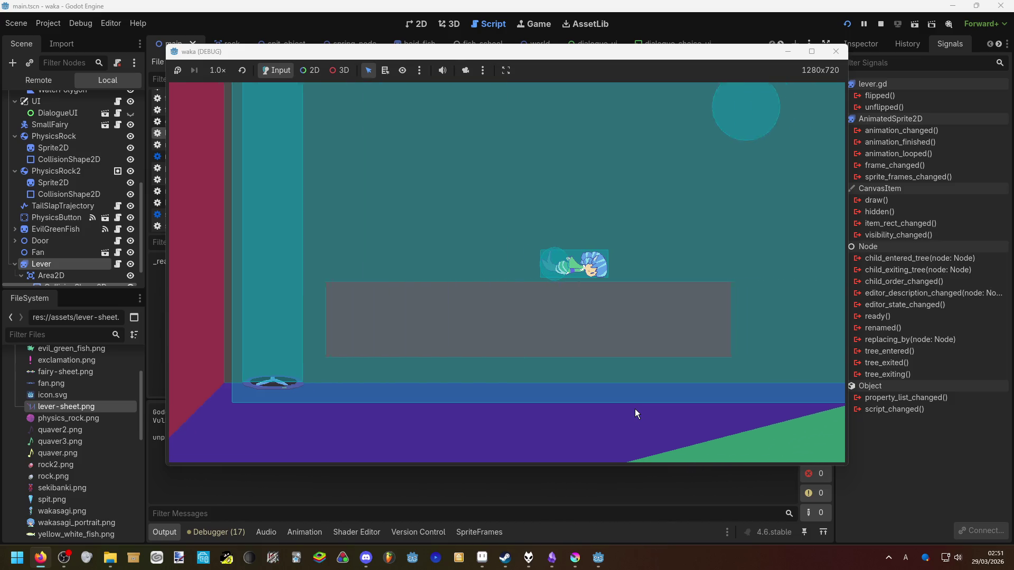
{"action": "key", "text": "Left"}
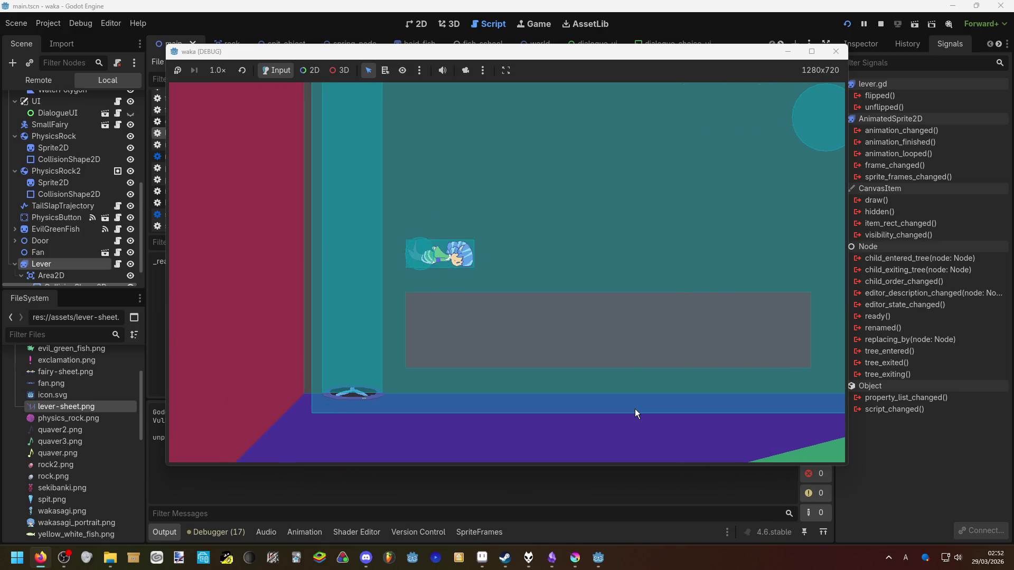
{"action": "key", "text": "Right"}
{"action": "key", "text": "Left"}
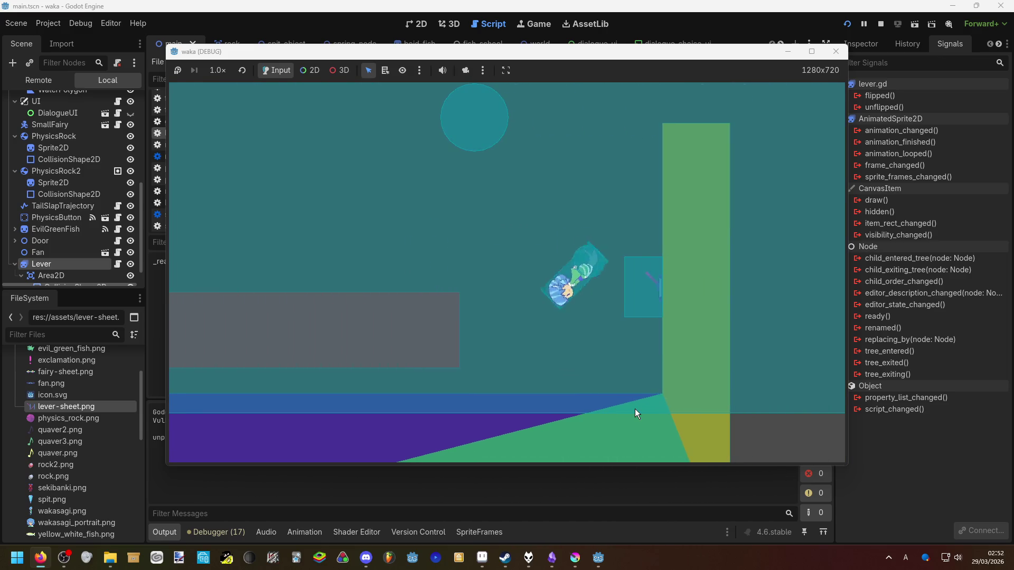
{"action": "key", "text": "Left"}
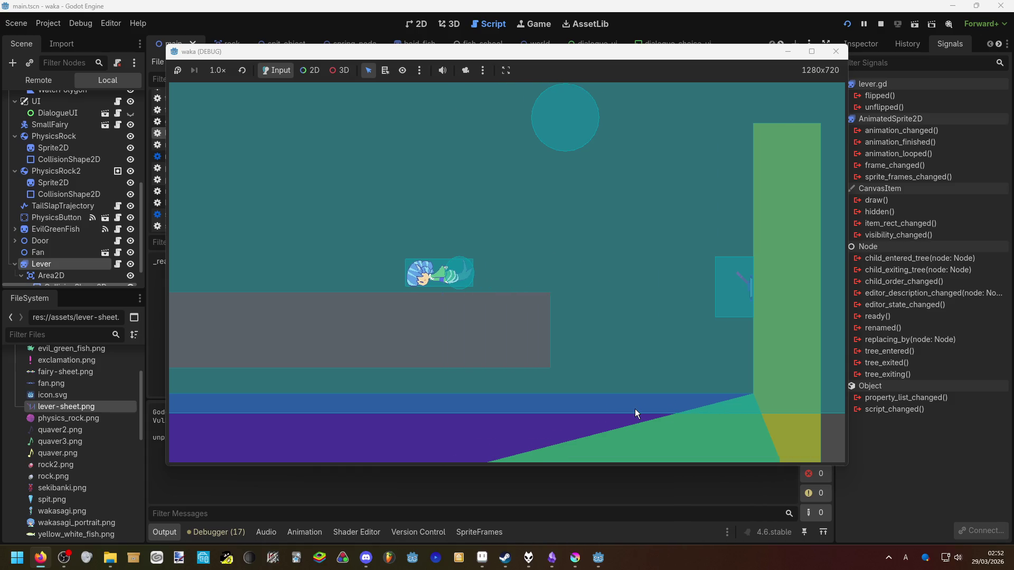
{"action": "key", "text": "Right"}
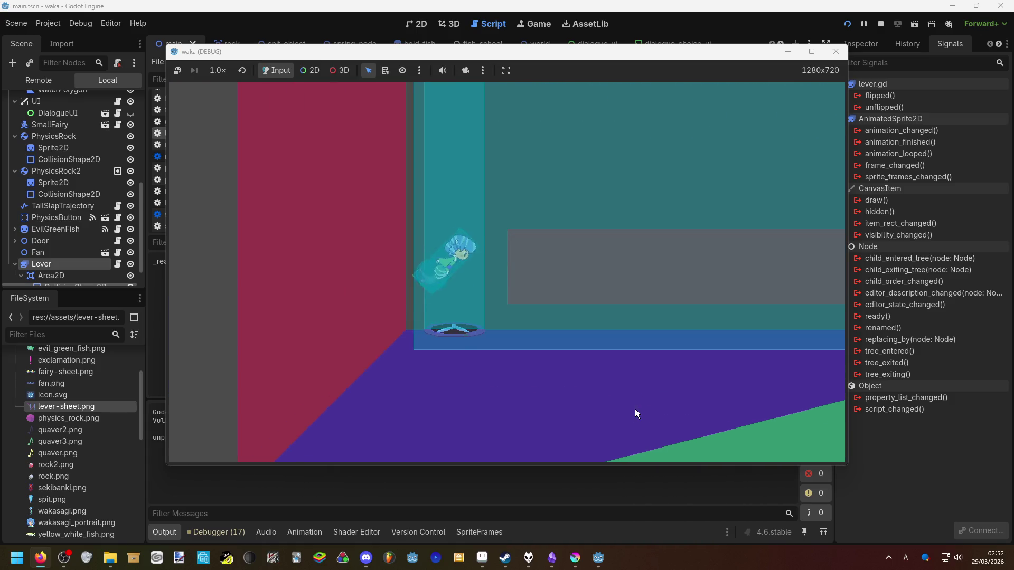
{"action": "key", "text": "Right"}
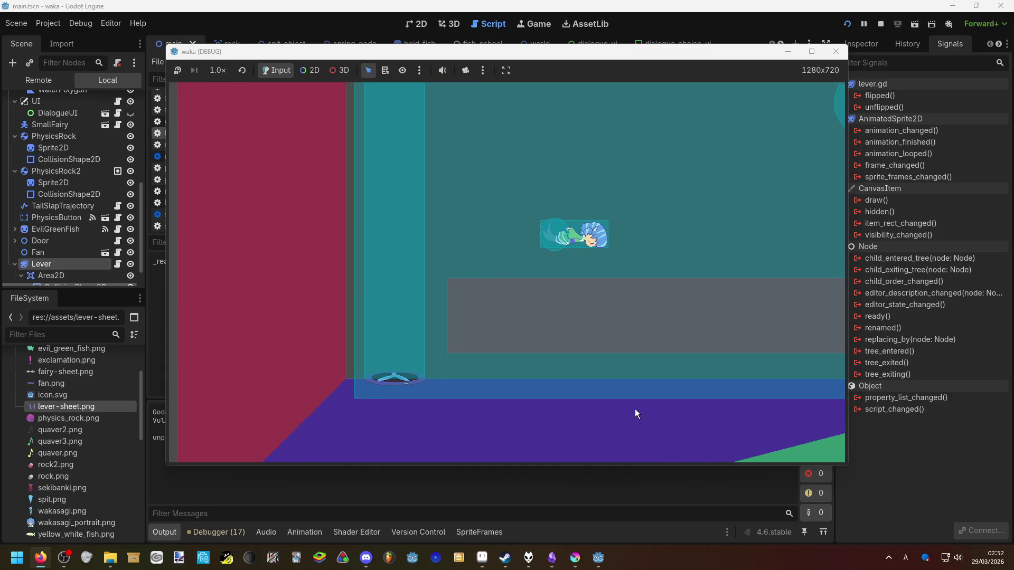
Rise through the water to the upper area, then swim right with the fairy following
{"action": "key", "text": "Up"}
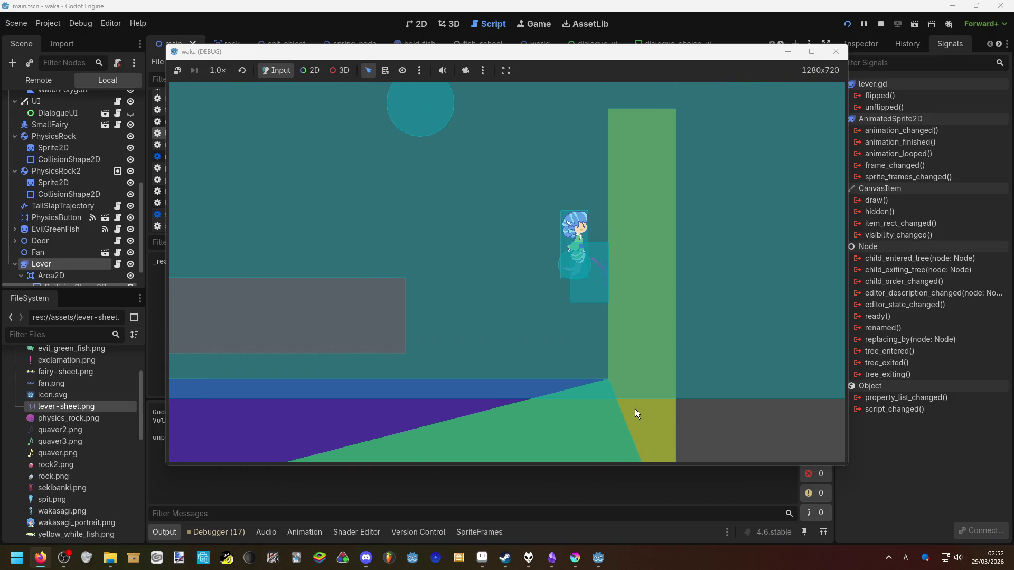
{"action": "key", "text": "Left"}
{"action": "key", "text": "Up"}
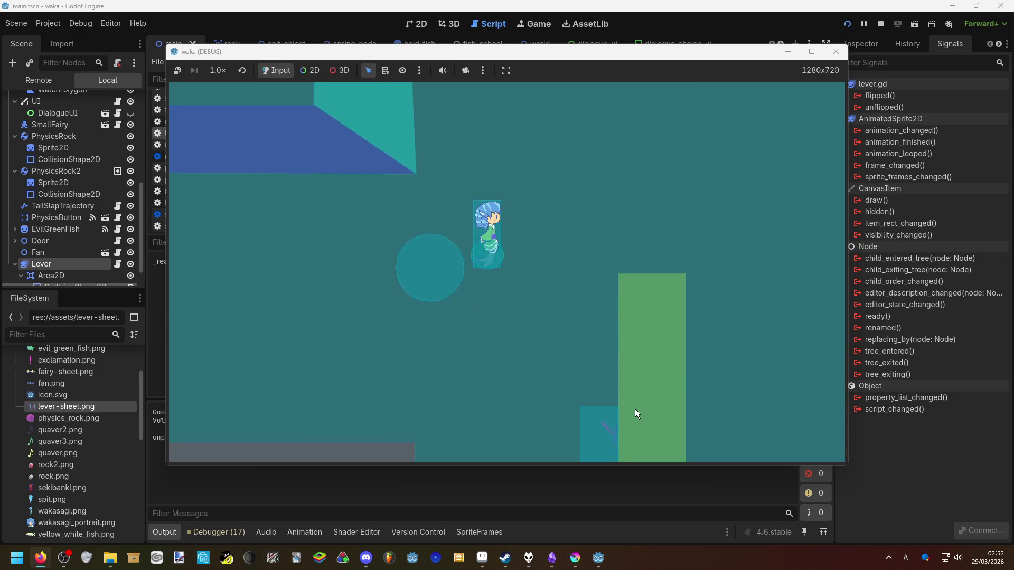
{"action": "key", "text": "Left"}
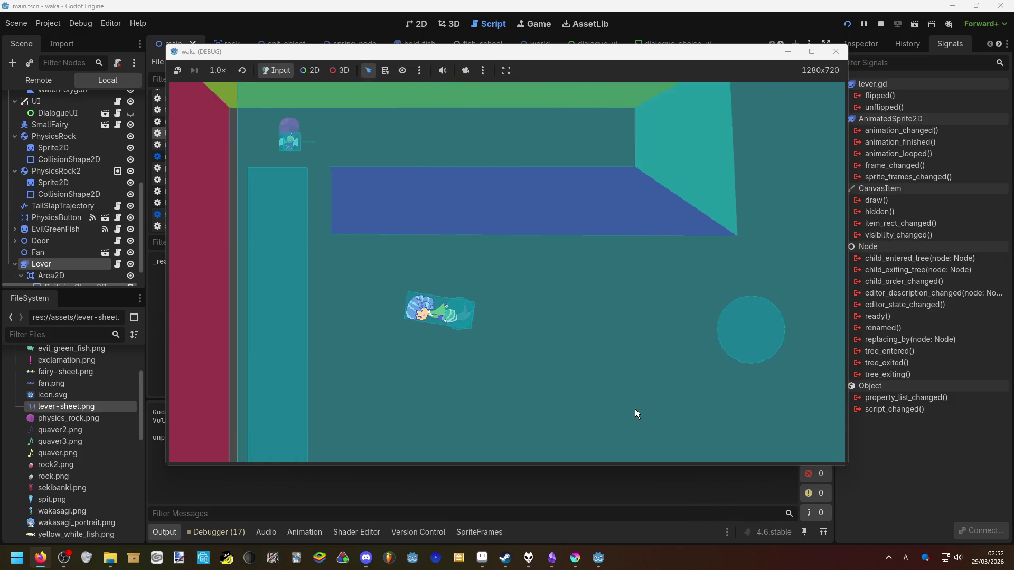
{"action": "key", "text": "Up"}
{"action": "key", "text": "Right"}
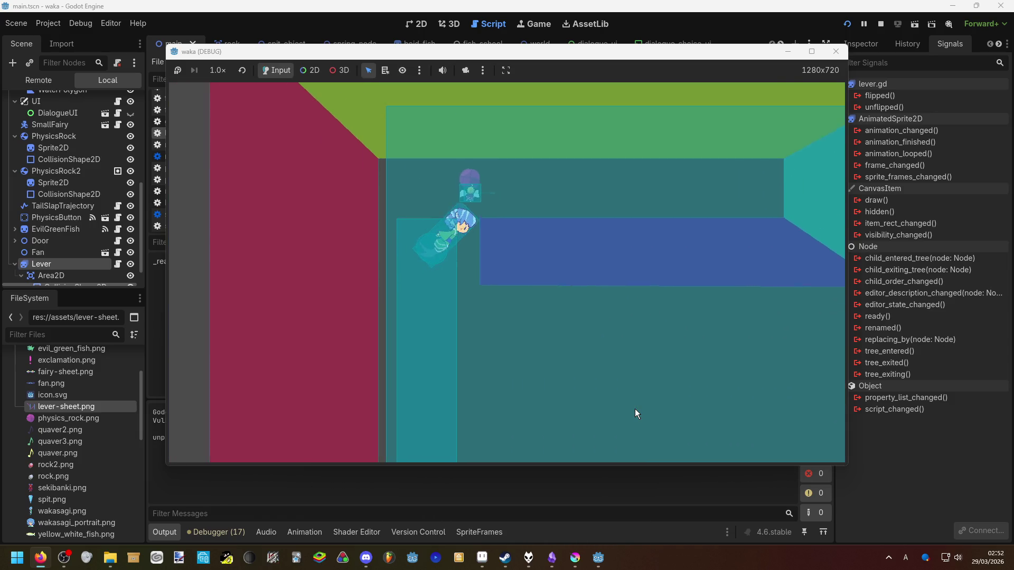
{"action": "key", "text": "Down"}
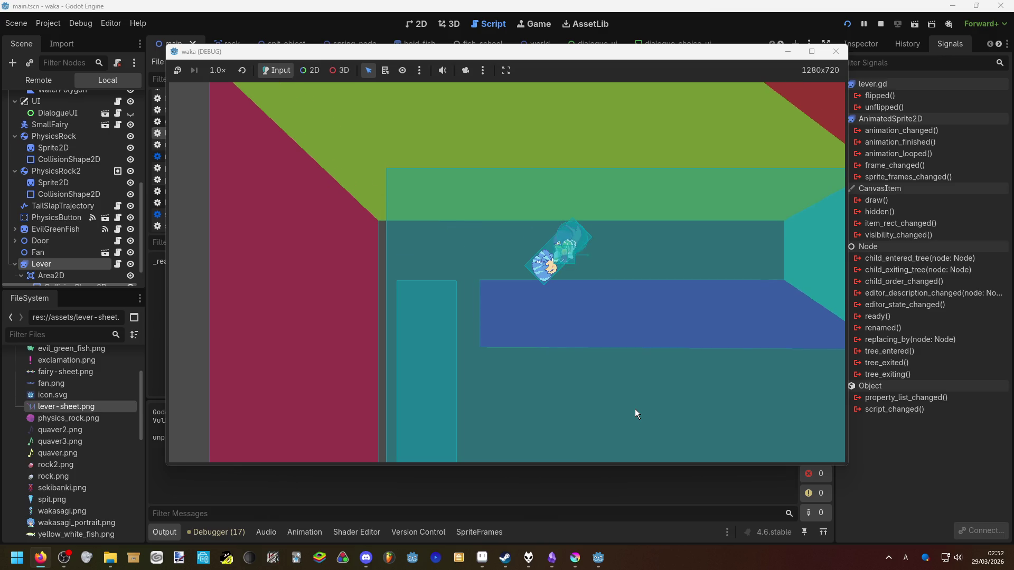
{"action": "key", "text": "Left"}
{"action": "key", "text": "Right"}
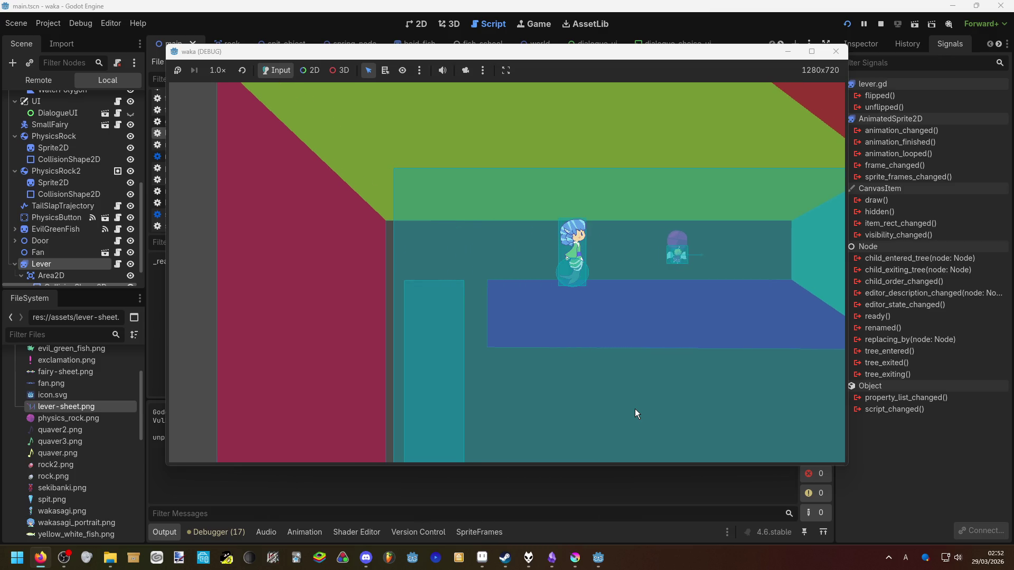
{"action": "key", "text": "Right"}
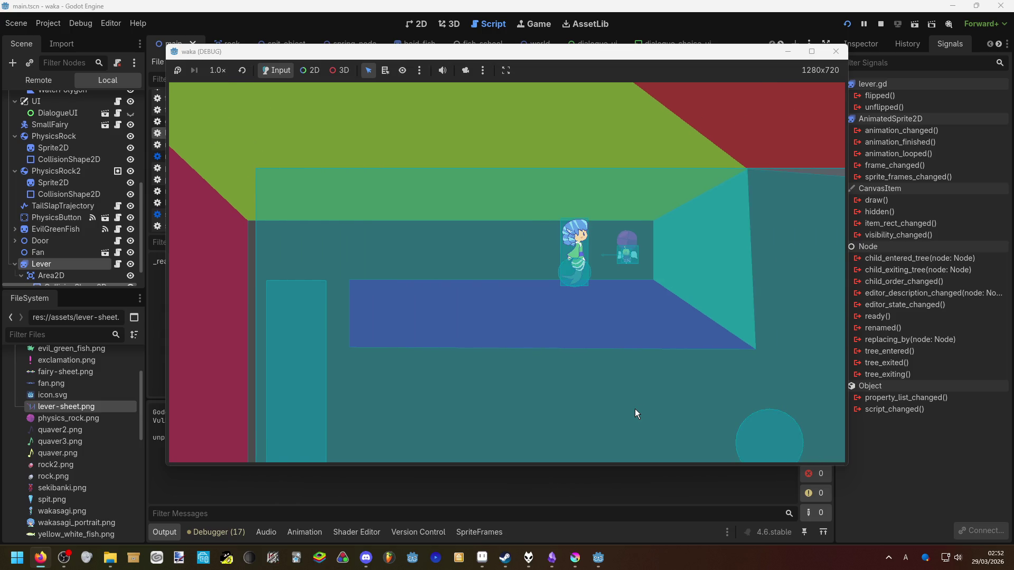
{"action": "key", "text": "Left"}
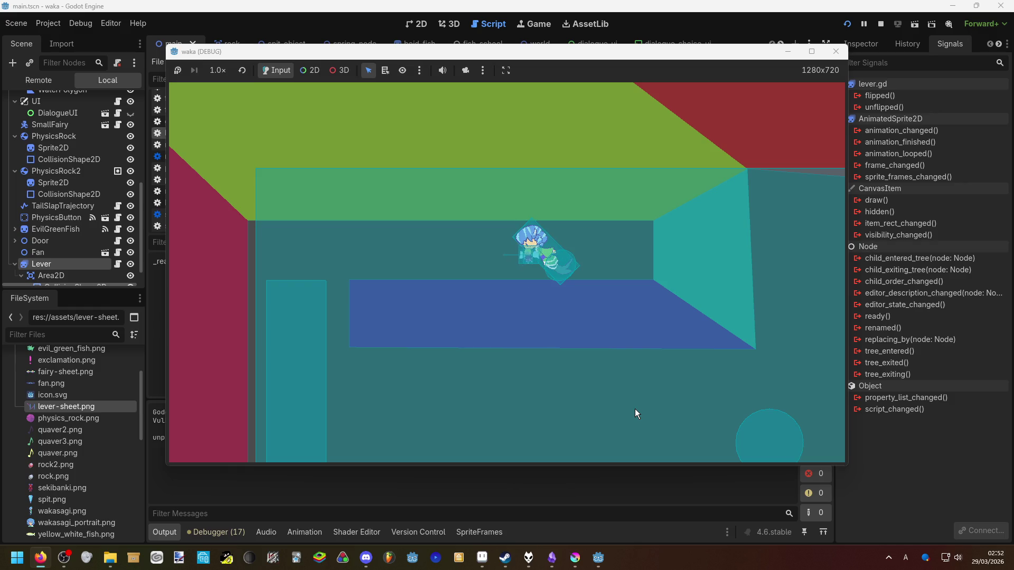
{"action": "key", "text": "Right"}
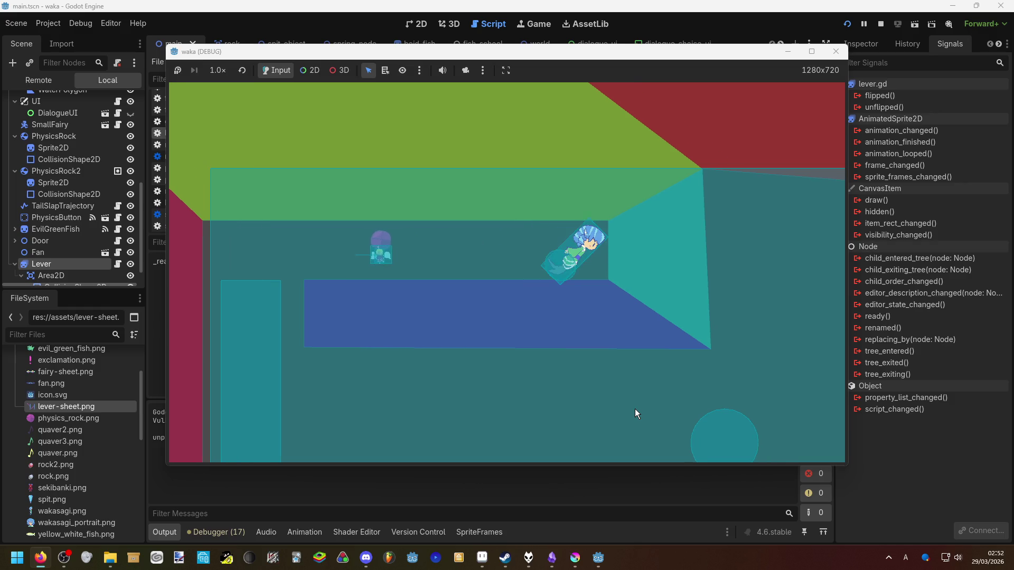
{"action": "key", "text": "Up"}
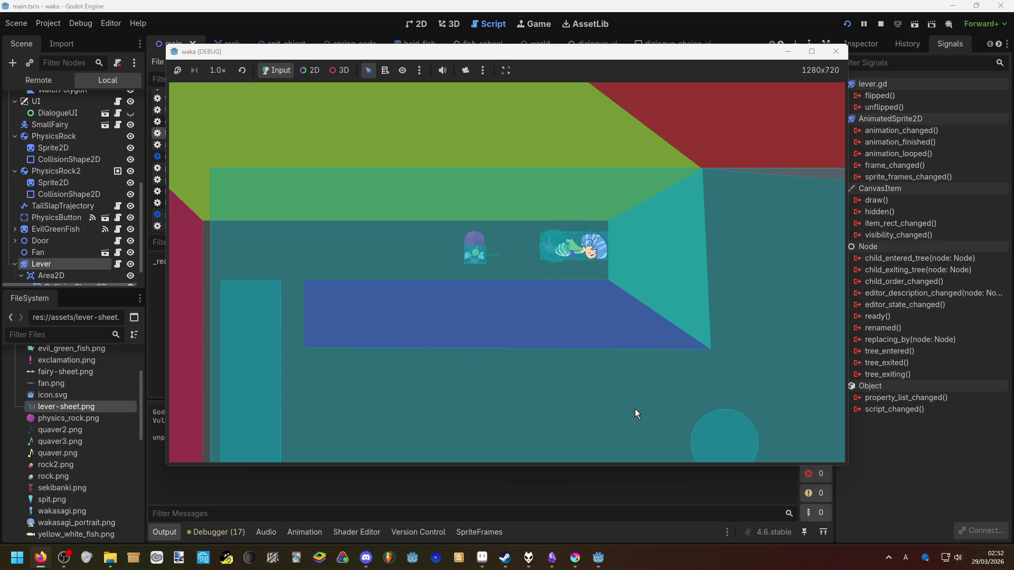
Swim across the level, dash right, dive down the column, then stop the game with F8
{"action": "key", "text": "Left"}
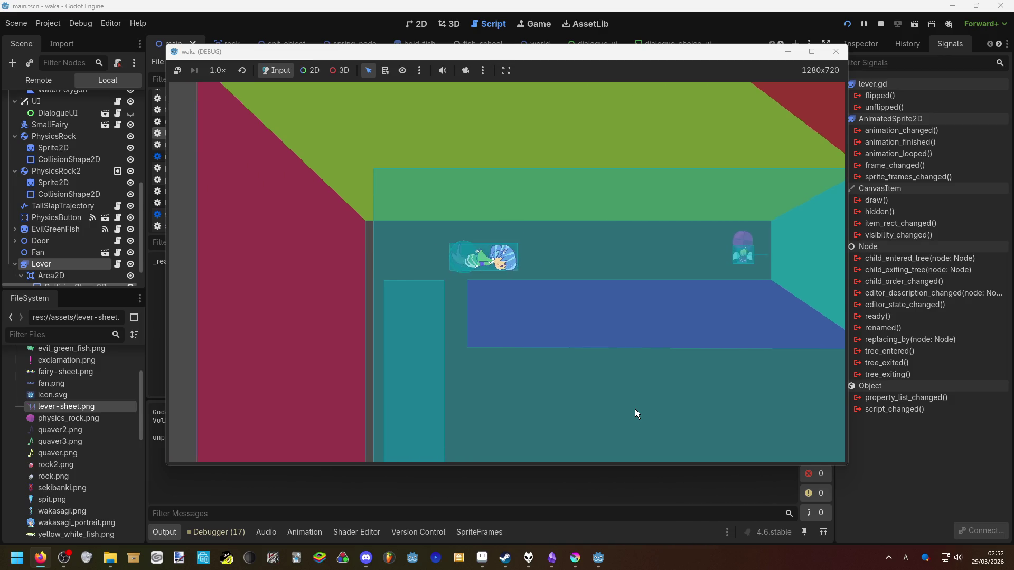
{"action": "key", "text": "Left"}
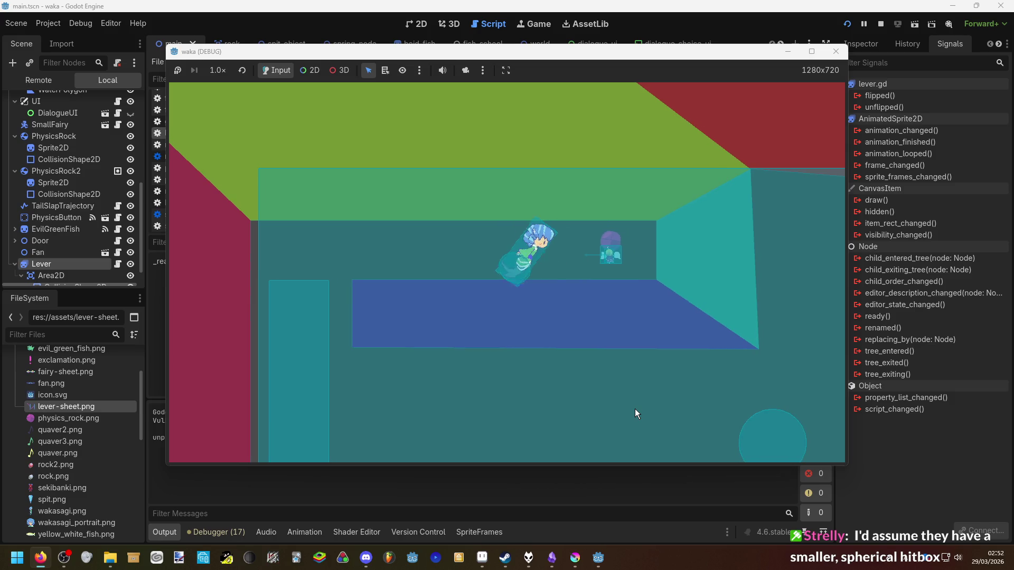
{"action": "key", "text": "Right"}
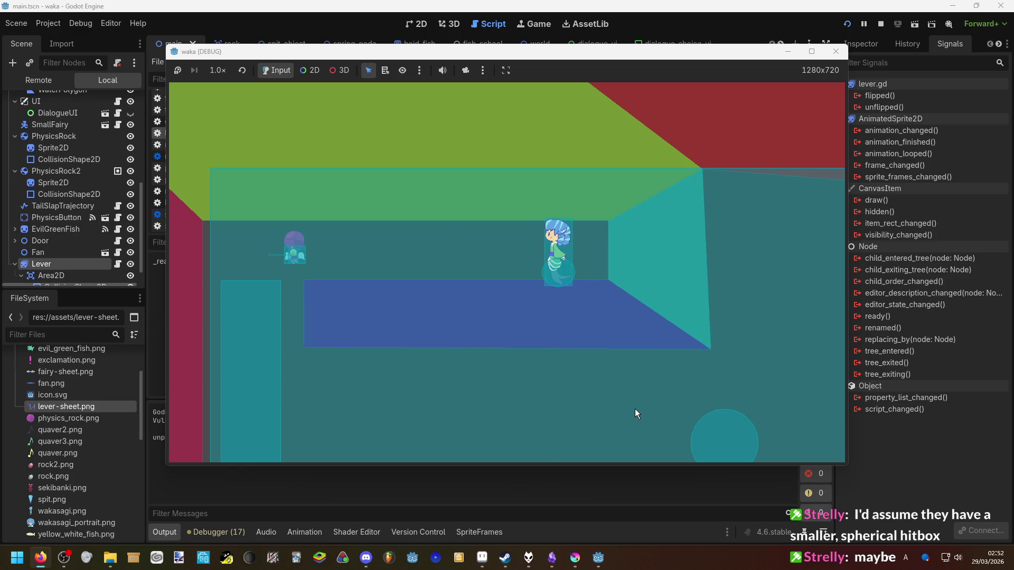
{"action": "key", "text": "Left"}
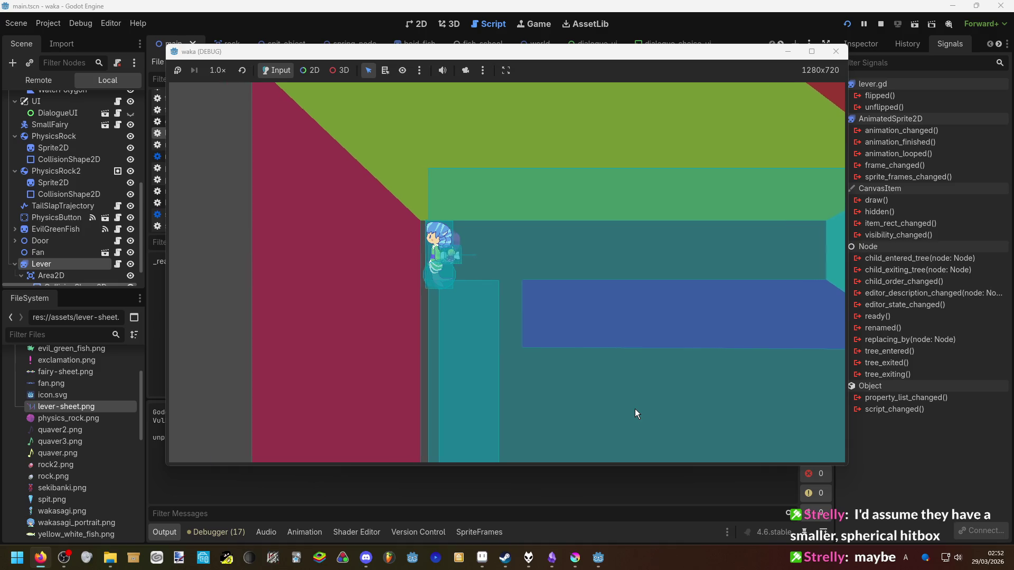
{"action": "key", "text": "Right"}
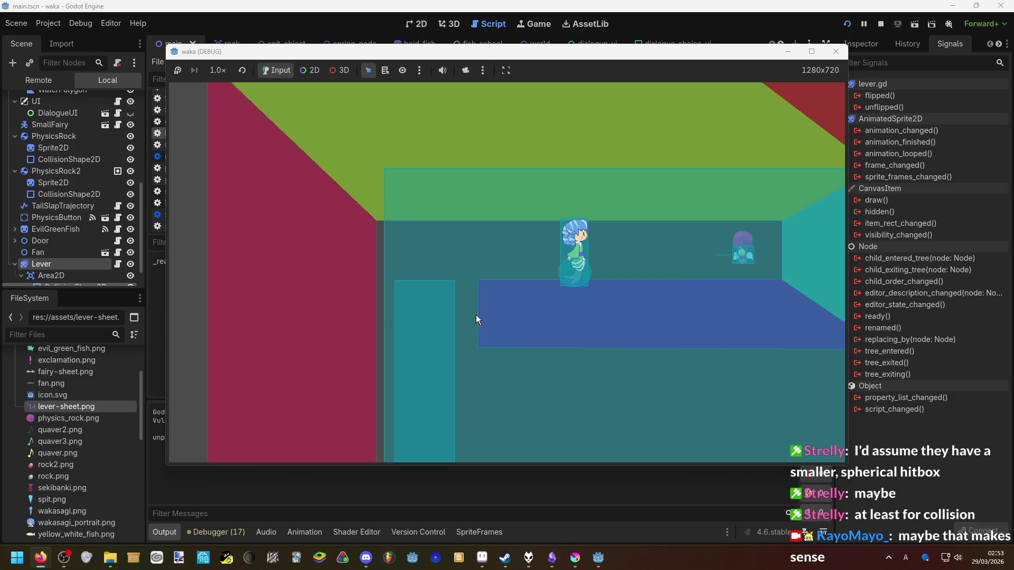
{"action": "key", "text": "Left"}
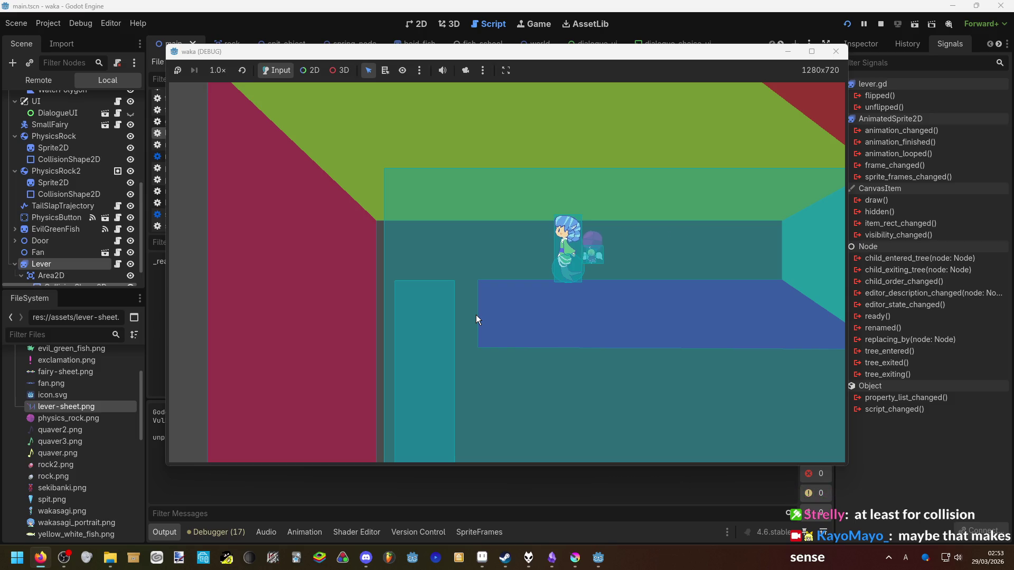
{"action": "key", "text": "Right"}
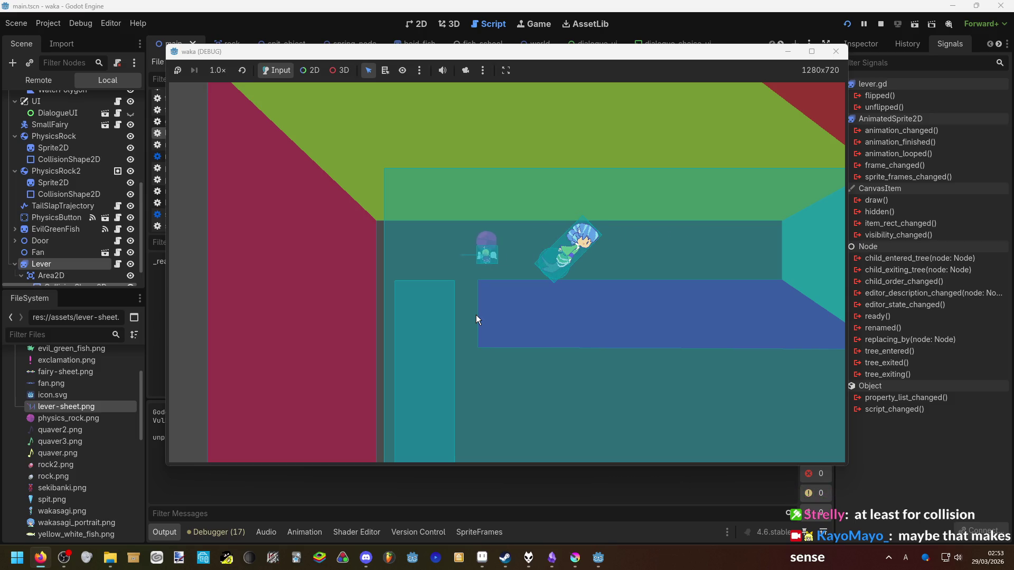
{"action": "left_click", "coordinate": [498, 303]}
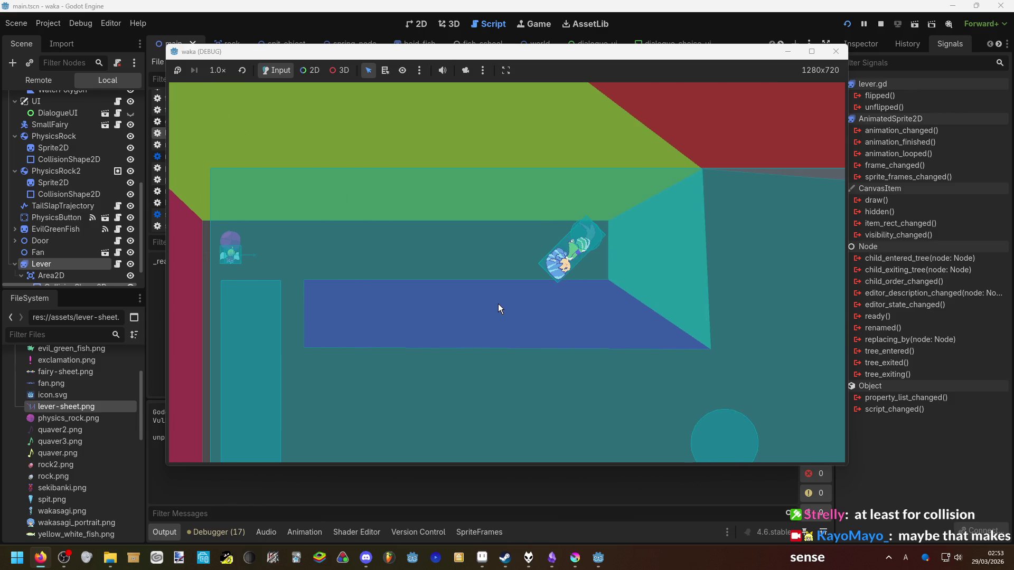
{"action": "key", "text": "Left"}
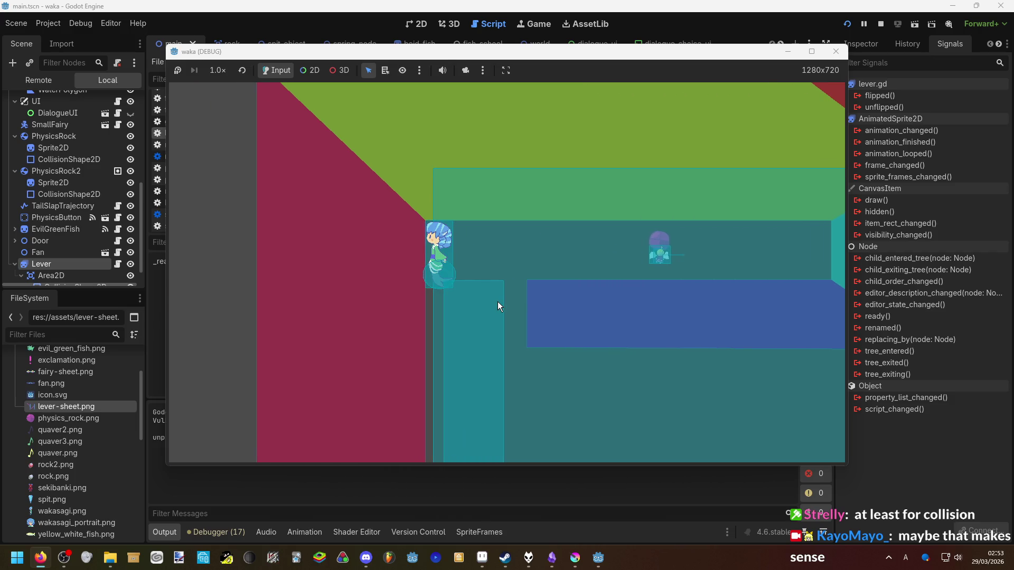
{"action": "key", "text": "Right"}
{"action": "key", "text": "Left"}
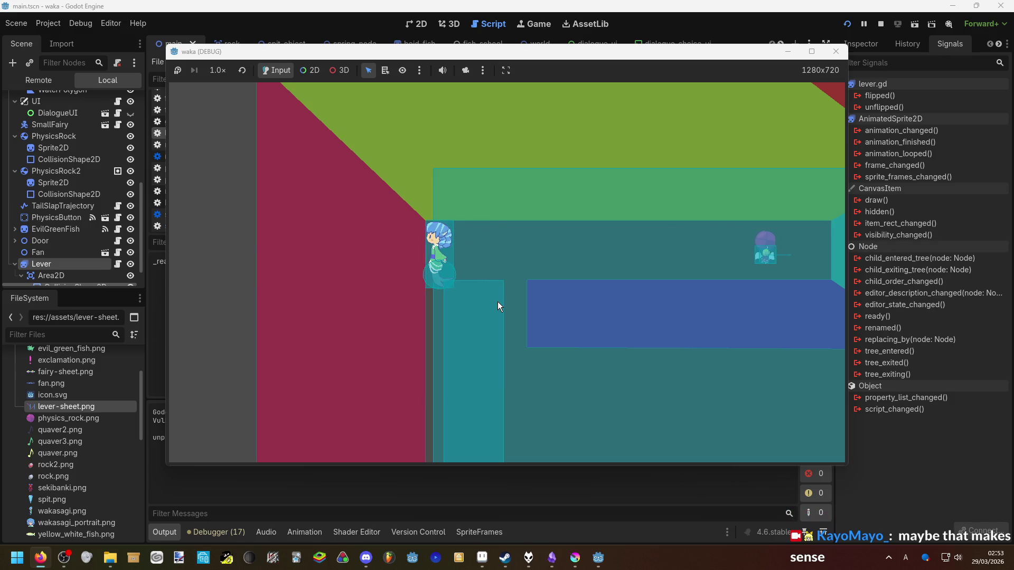
{"action": "key", "text": "Down"}
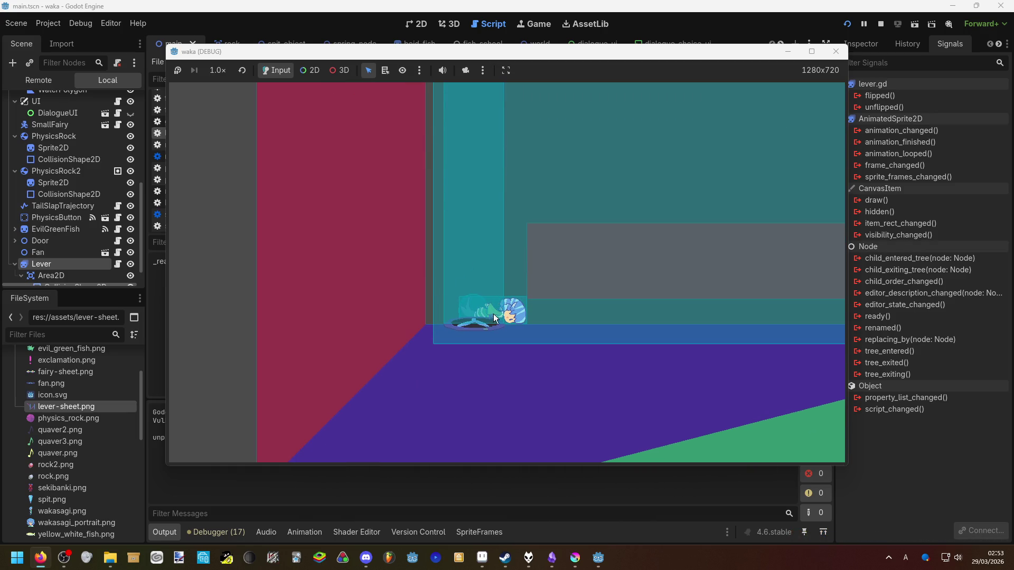
{"action": "key", "text": "Up"}
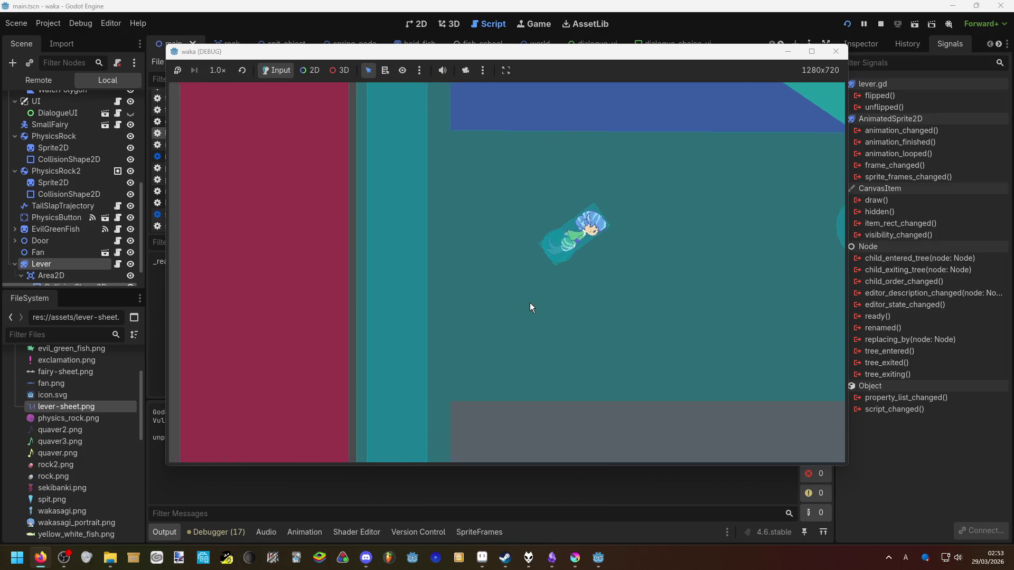
{"action": "key", "text": "Left"}
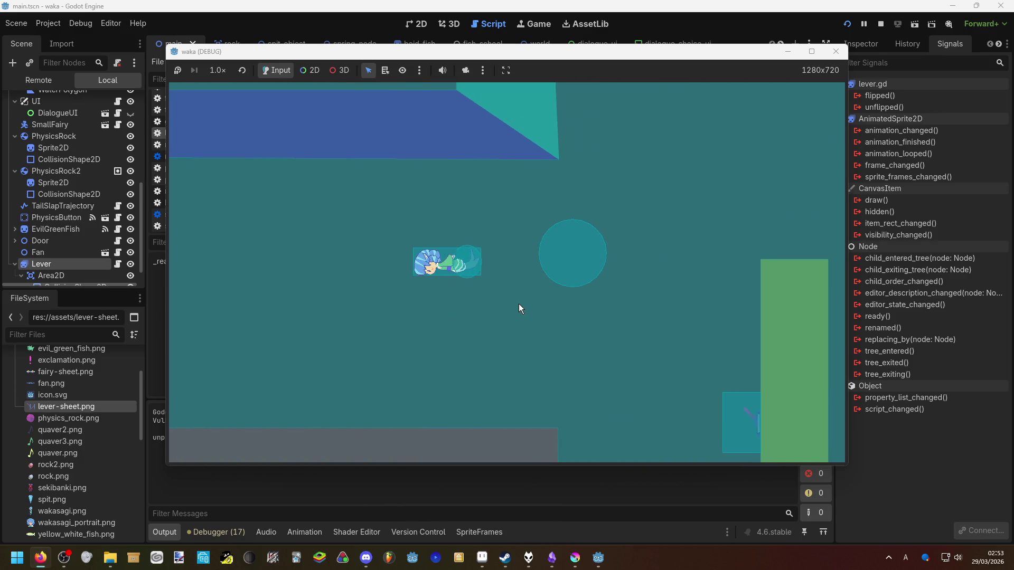
{"action": "key", "text": "Up"}
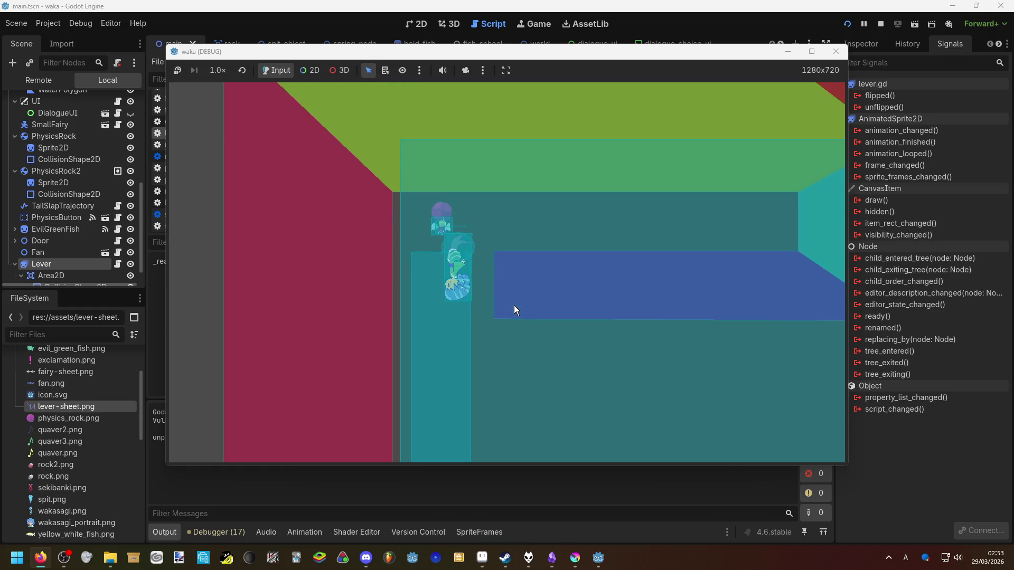
{"action": "key", "text": "Right"}
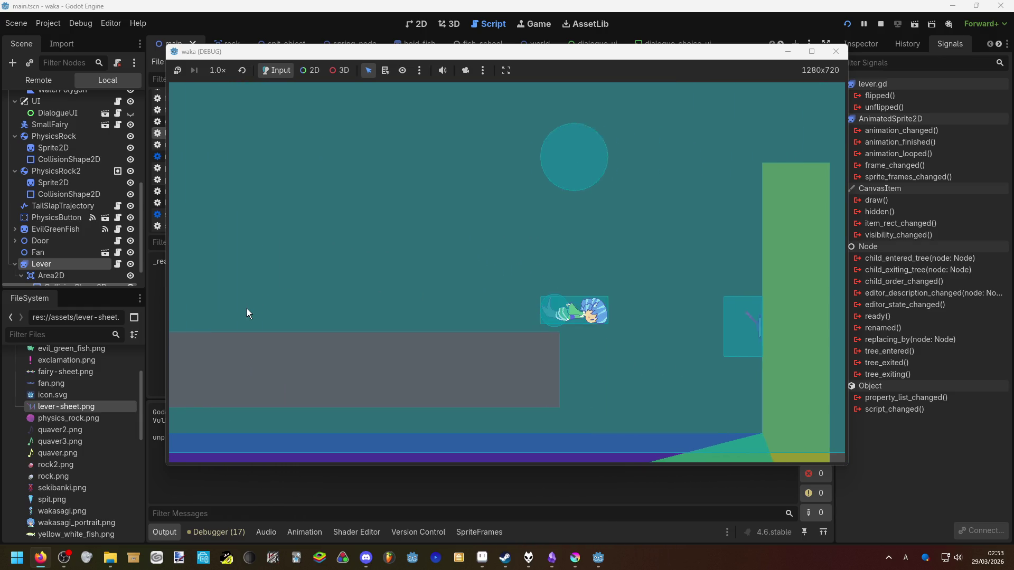
{"action": "key", "text": "F8"}
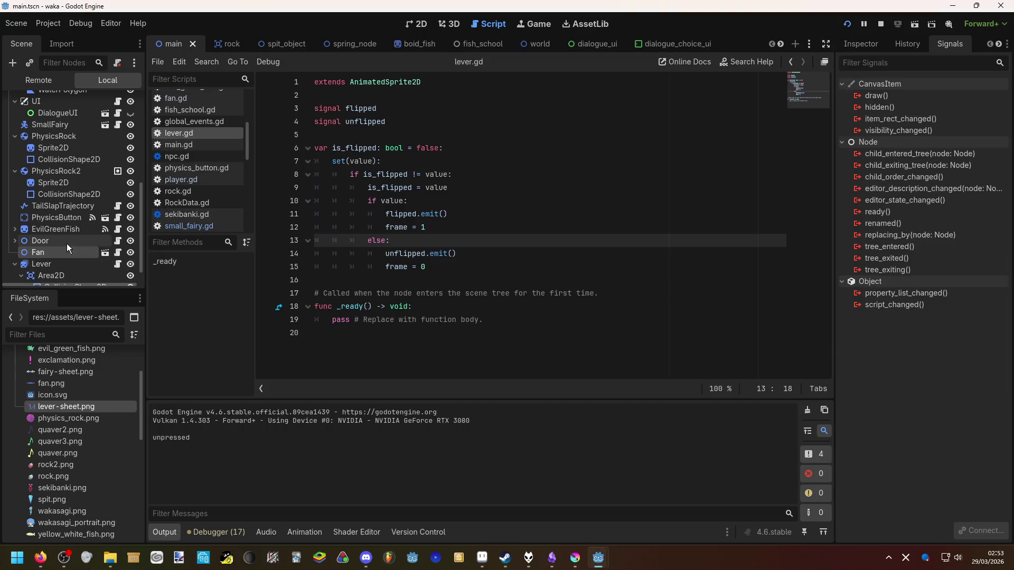
Open fan.gd and read through its influence-area and destination-point code
{"action": "scroll", "coordinate": [67, 243], "scroll_direction": "down", "scroll_amount": 1}
{"action": "left_click", "coordinate": [116, 234]}
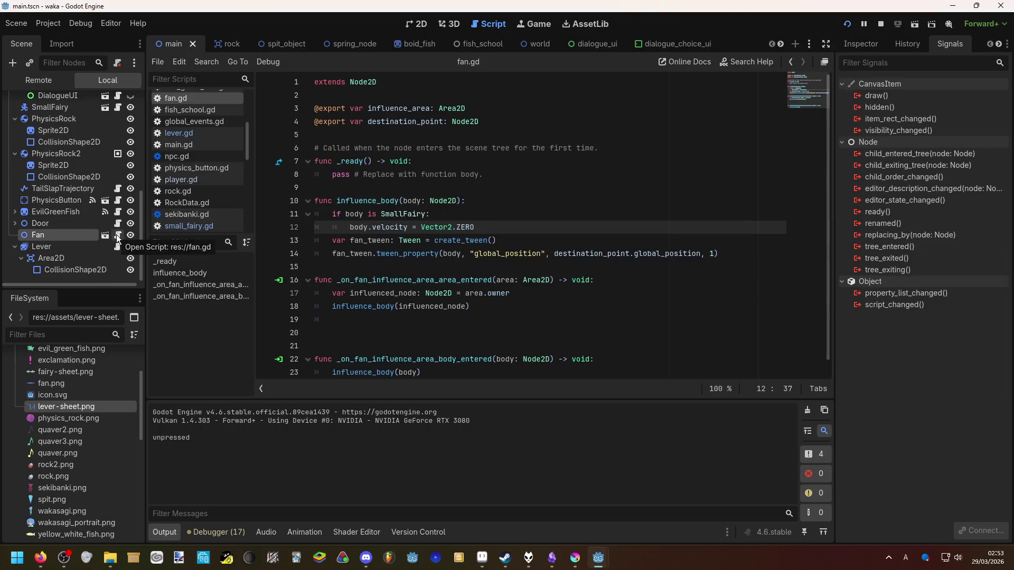
{"action": "scroll", "coordinate": [321, 251], "scroll_direction": "down", "scroll_amount": 1}
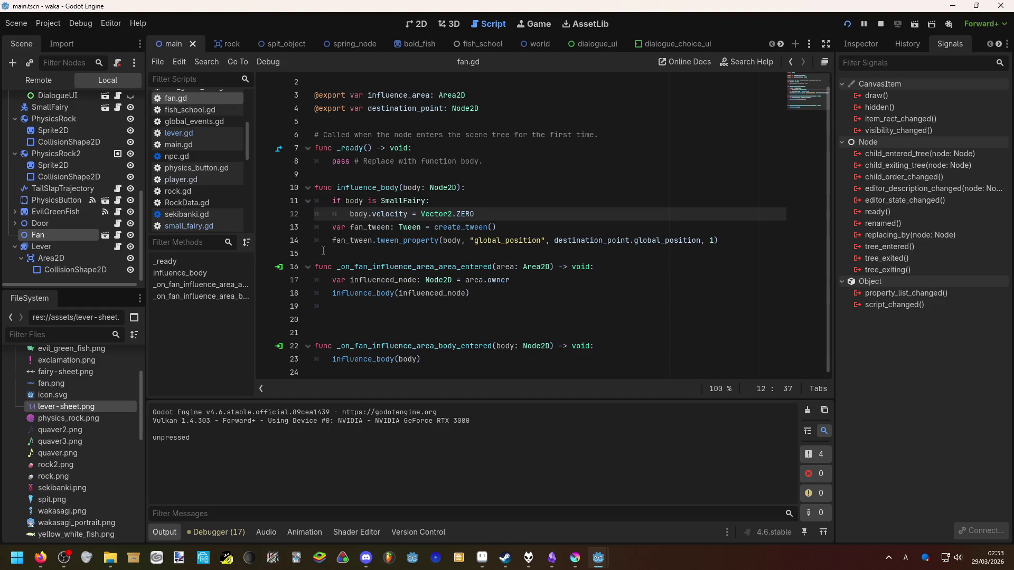
{"action": "scroll", "coordinate": [388, 213], "scroll_direction": "up", "scroll_amount": 1}
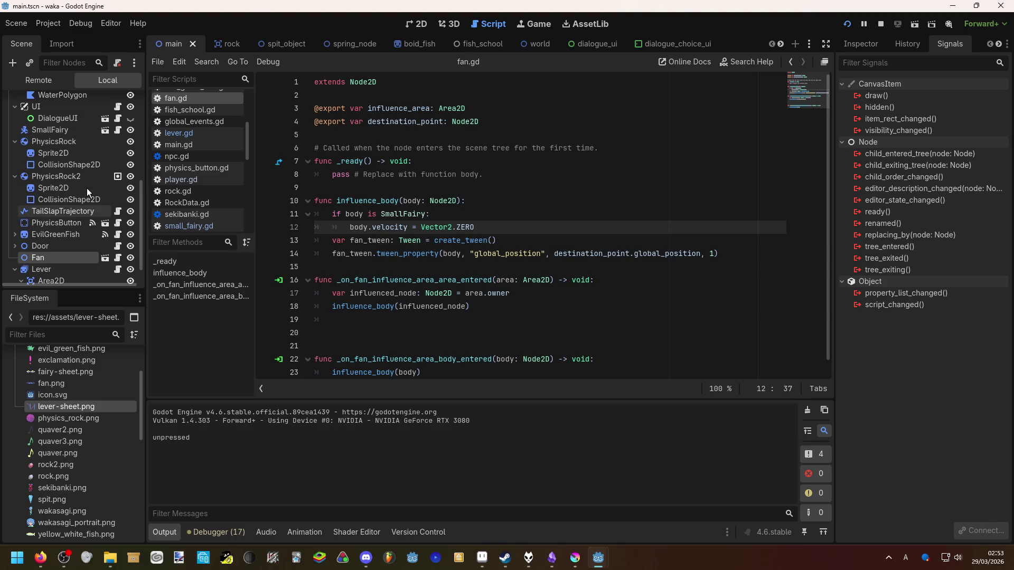
{"action": "scroll", "coordinate": [85, 189], "scroll_direction": "up", "scroll_amount": 5}
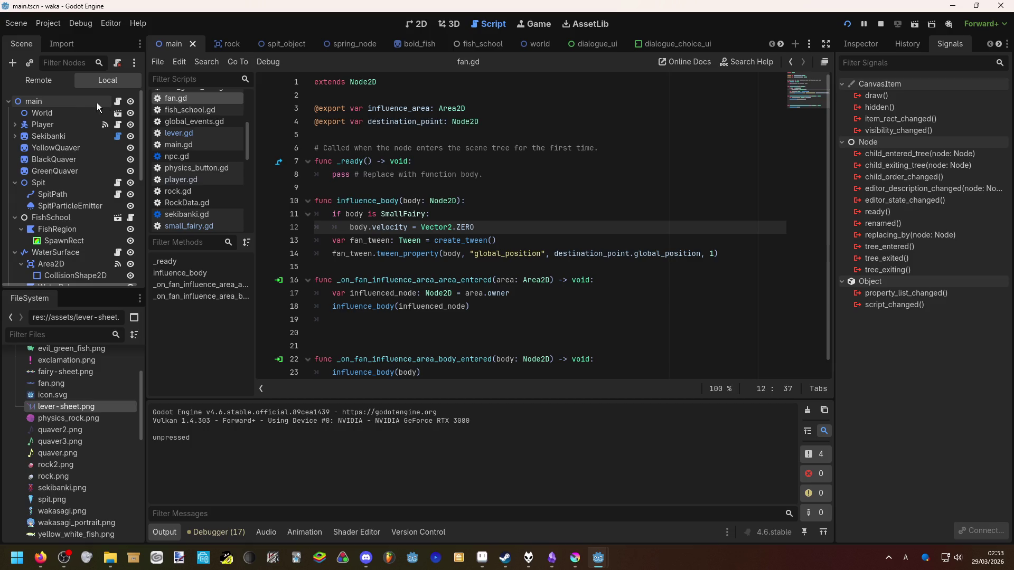
Open main.gd and show the main scene in the 2D view
{"action": "left_click", "coordinate": [117, 104]}
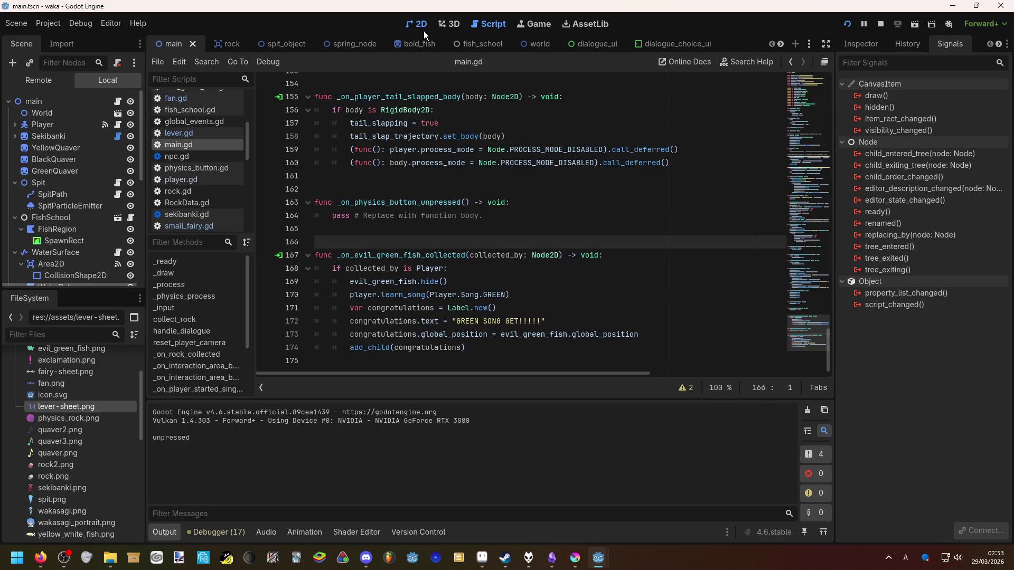
{"action": "left_click", "coordinate": [422, 27]}
{"action": "scroll", "coordinate": [464, 161], "scroll_direction": "down", "scroll_amount": 4}
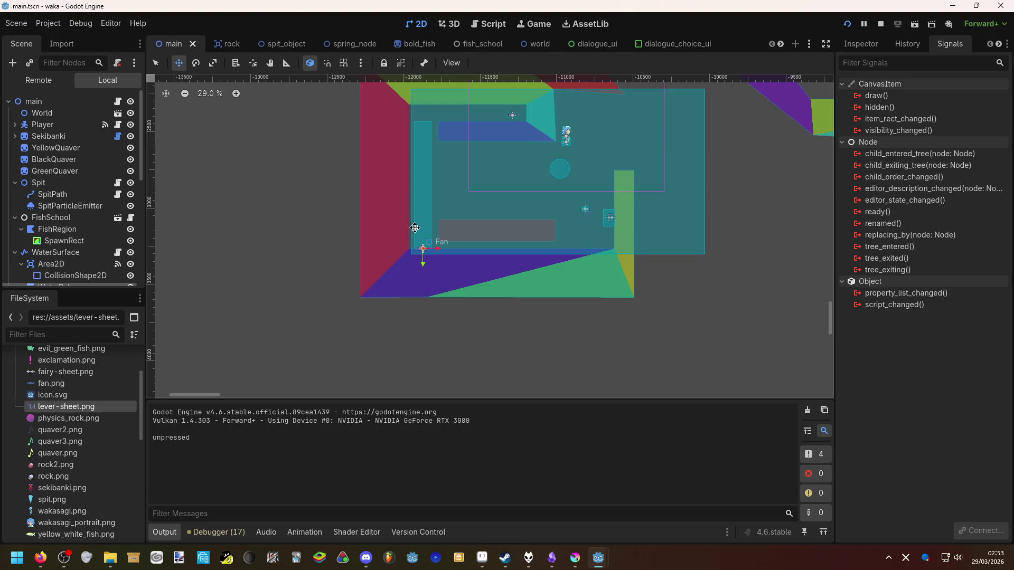
Zoom the 2D view around the fan room, then right-click the main root node
{"action": "scroll", "coordinate": [417, 232], "scroll_direction": "up", "scroll_amount": 12}
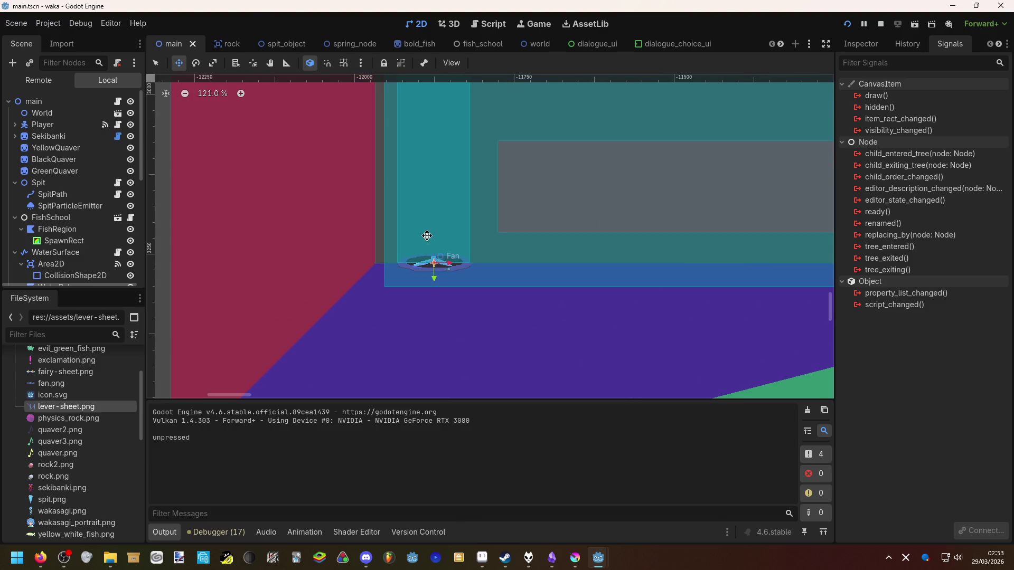
{"action": "scroll", "coordinate": [425, 227], "scroll_direction": "down", "scroll_amount": 7}
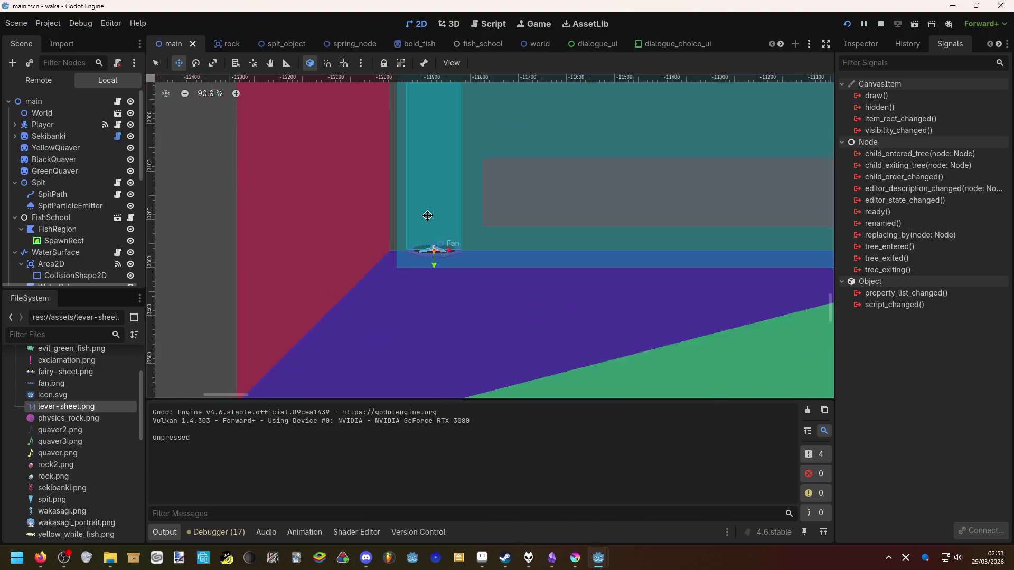
{"action": "scroll", "coordinate": [465, 211], "scroll_direction": "down", "scroll_amount": 12}
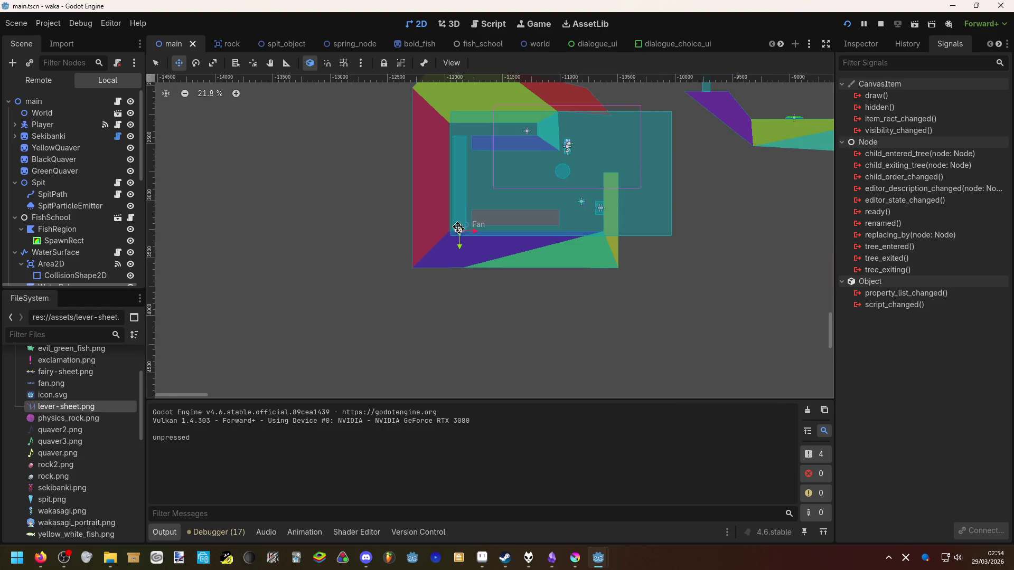
{"action": "scroll", "coordinate": [448, 117], "scroll_direction": "up", "scroll_amount": 5}
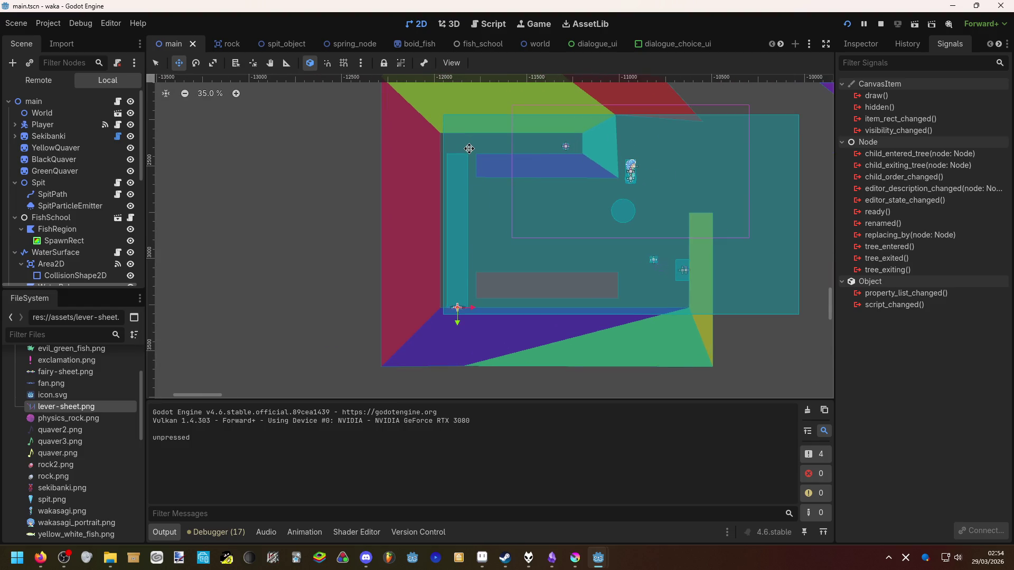
{"action": "scroll", "coordinate": [469, 148], "scroll_direction": "up", "scroll_amount": 2}
{"action": "scroll", "coordinate": [64, 189], "scroll_direction": "down", "scroll_amount": 3}
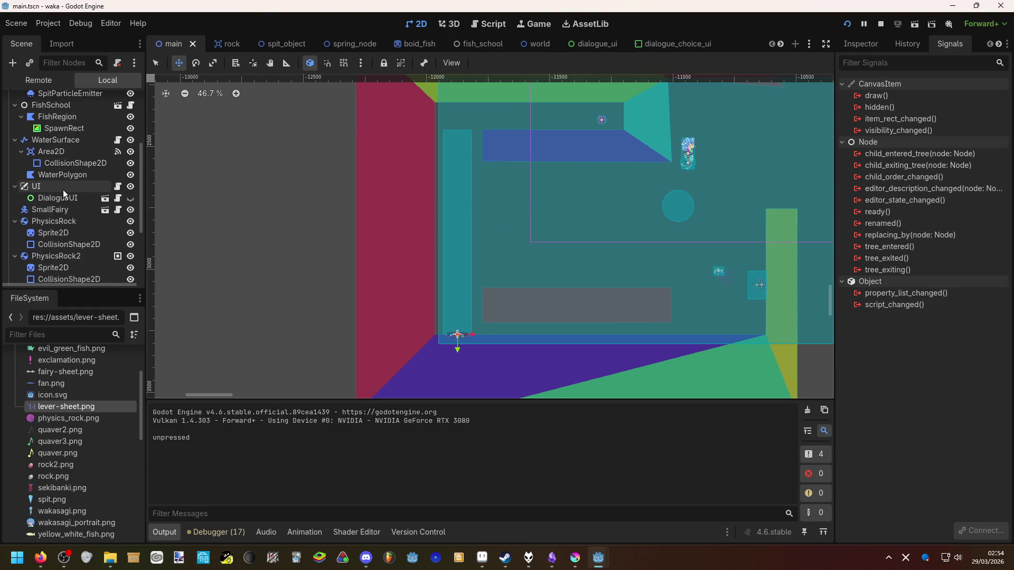
{"action": "scroll", "coordinate": [64, 189], "scroll_direction": "down", "scroll_amount": 3}
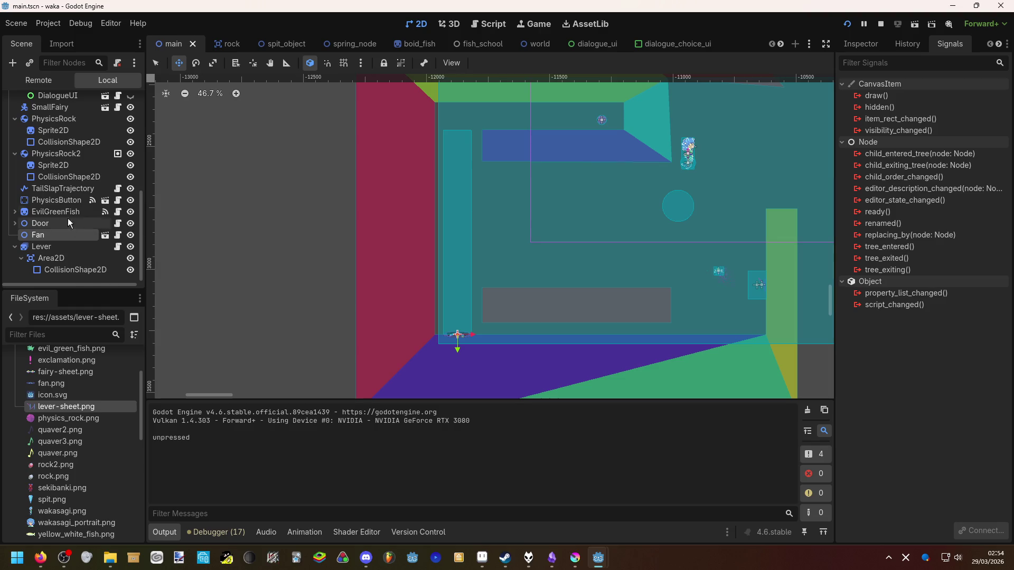
{"action": "scroll", "coordinate": [68, 210], "scroll_direction": "up", "scroll_amount": 3}
{"action": "scroll", "coordinate": [69, 210], "scroll_direction": "up", "scroll_amount": 3}
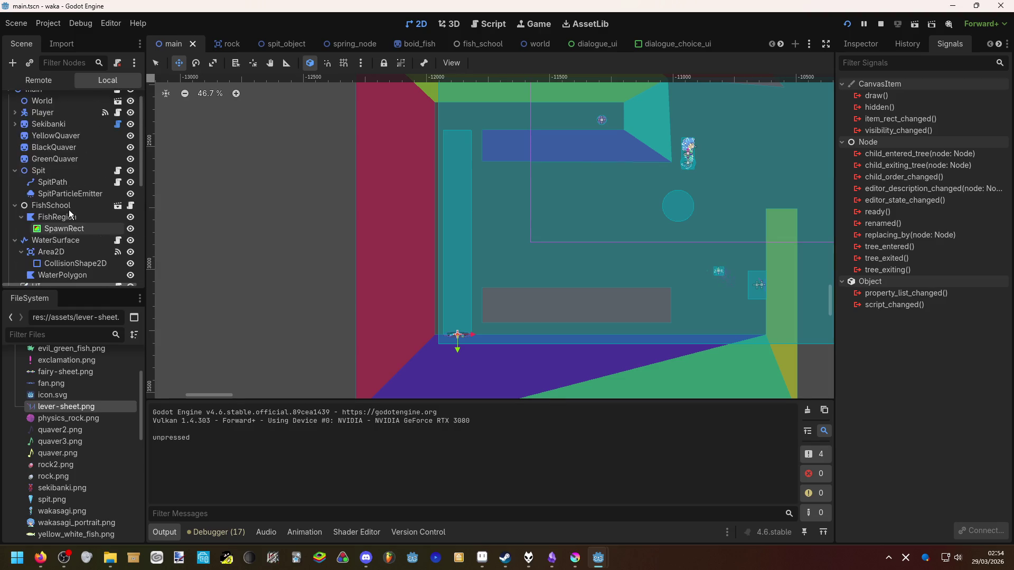
{"action": "left_click", "coordinate": [62, 103]}
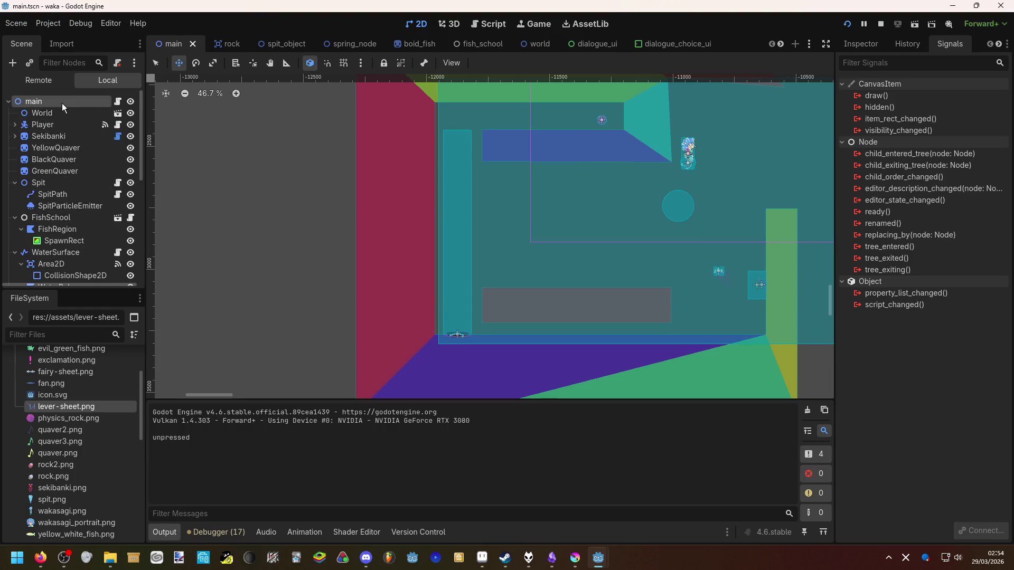
{"action": "right_click", "coordinate": [62, 103]}
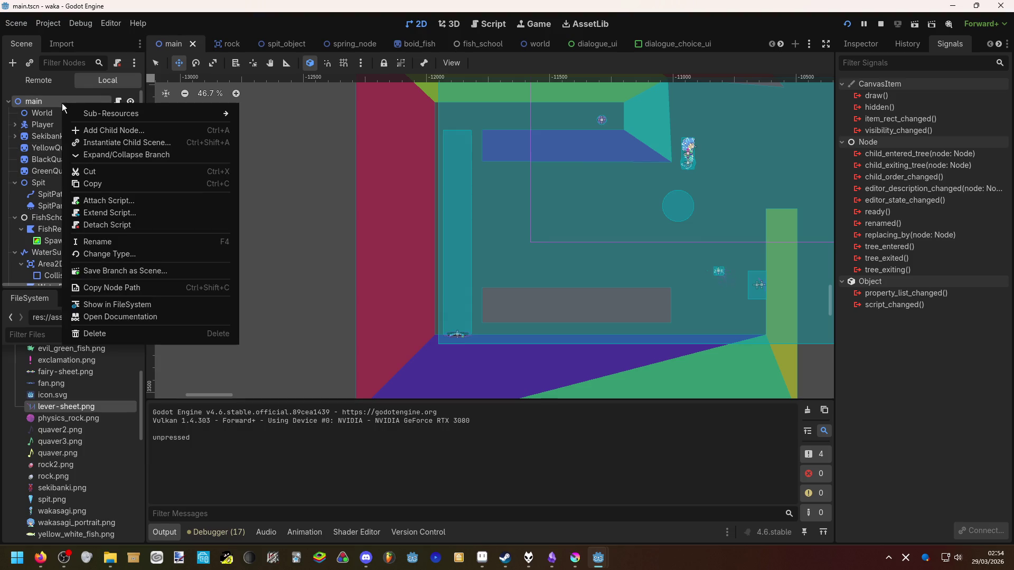
Search 'node' in Add Child Node, create a plain Node under main, and rename it EpicPuzzle
{"action": "left_click", "coordinate": [75, 129]}
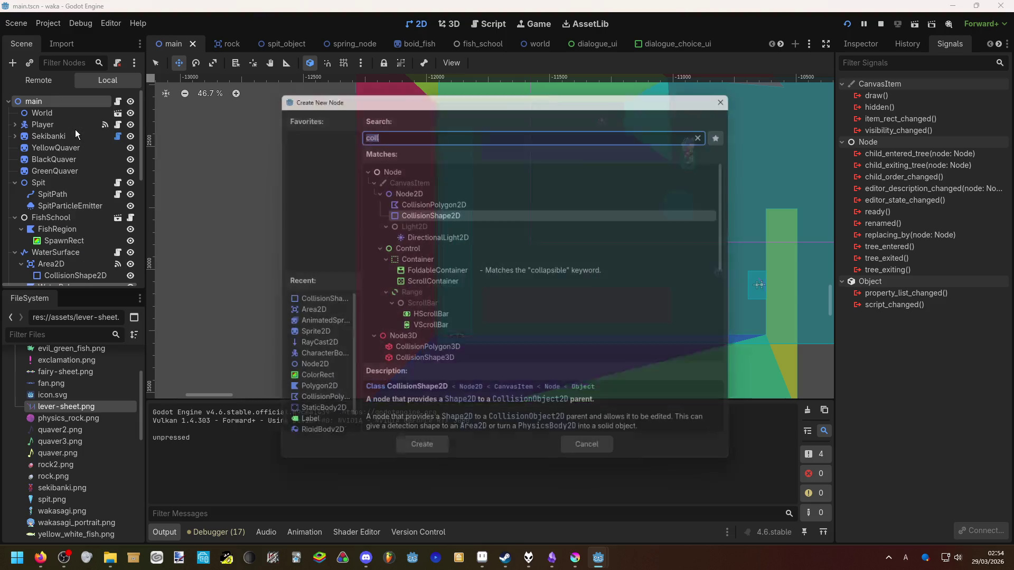
{"action": "type", "text": "COO"}
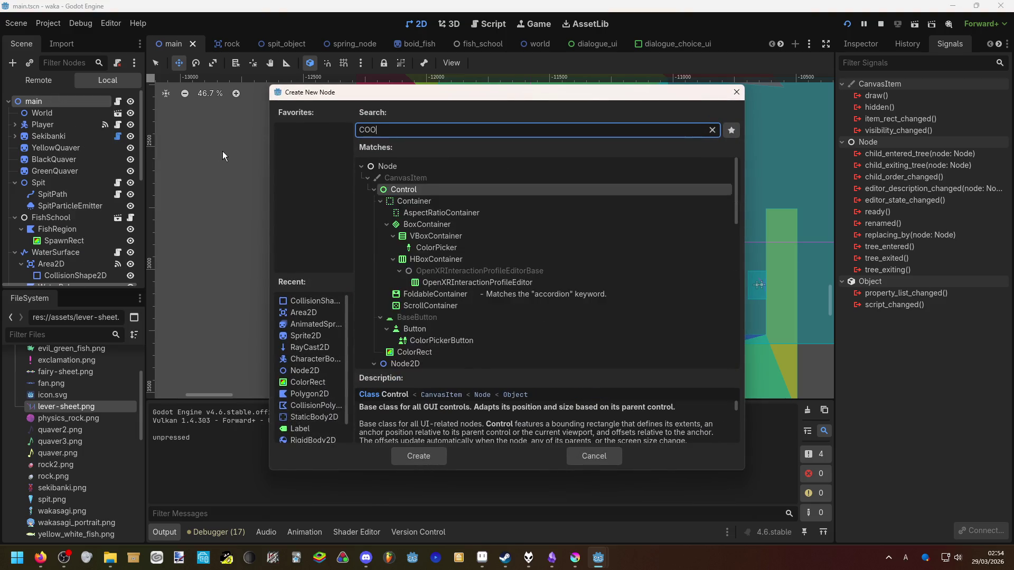
{"action": "key", "text": "BackSpace"}
{"action": "key", "text": "BackSpace"}
{"action": "key", "text": "BackSpace"}
{"action": "type", "text": "node"}
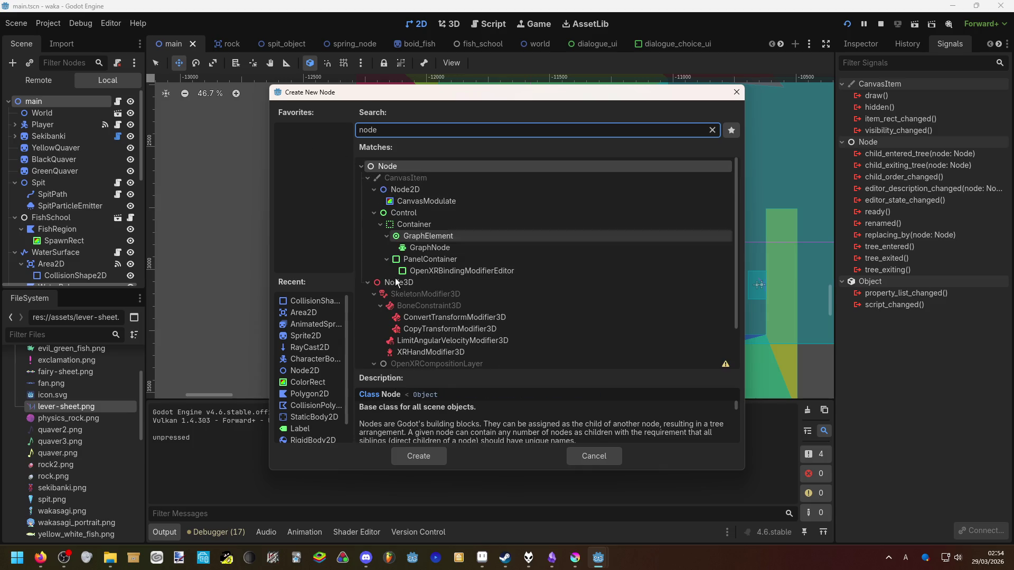
{"action": "left_click", "coordinate": [417, 457]}
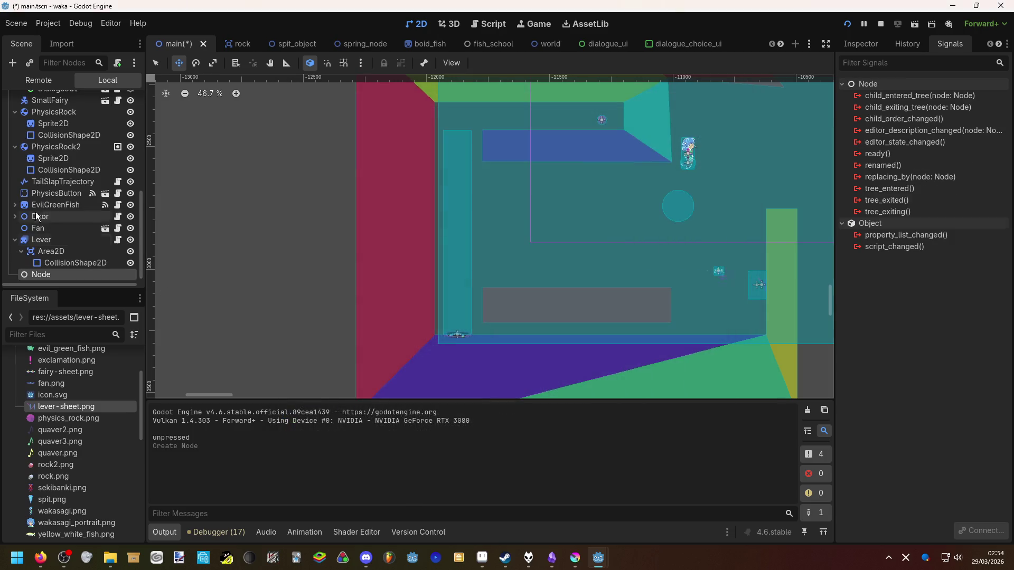
{"action": "left_click", "coordinate": [48, 275]}
{"action": "type", "text": "EpicP"}
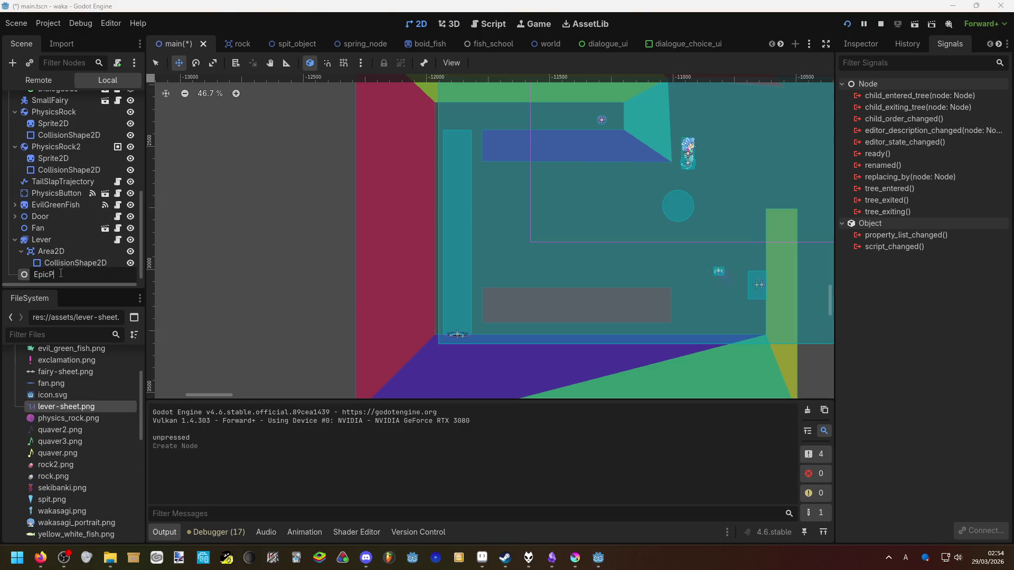
{"action": "type", "text": "zle"}
{"action": "key", "text": "Return"}
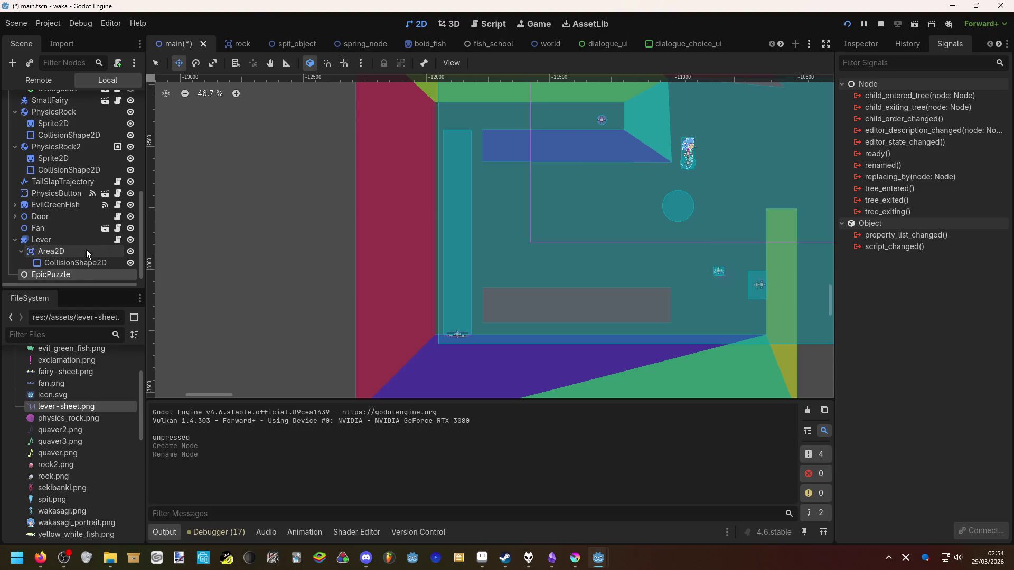
Attach a new script res://epic_puzzle.gd to EpicPuzzle and place the cursor on line 2
{"action": "right_click", "coordinate": [79, 274]}
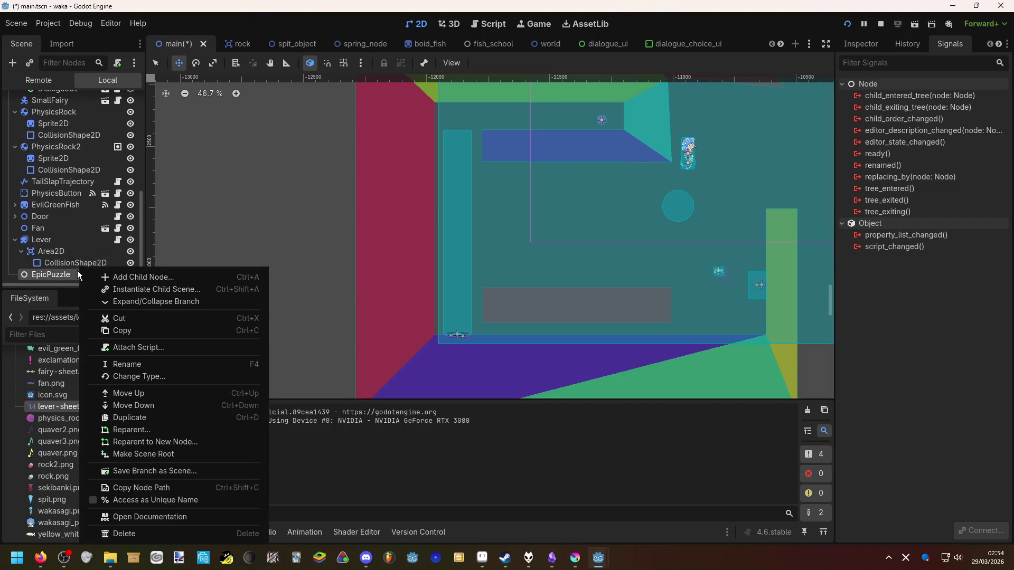
{"action": "left_click", "coordinate": [71, 270]}
{"action": "right_click", "coordinate": [72, 274]}
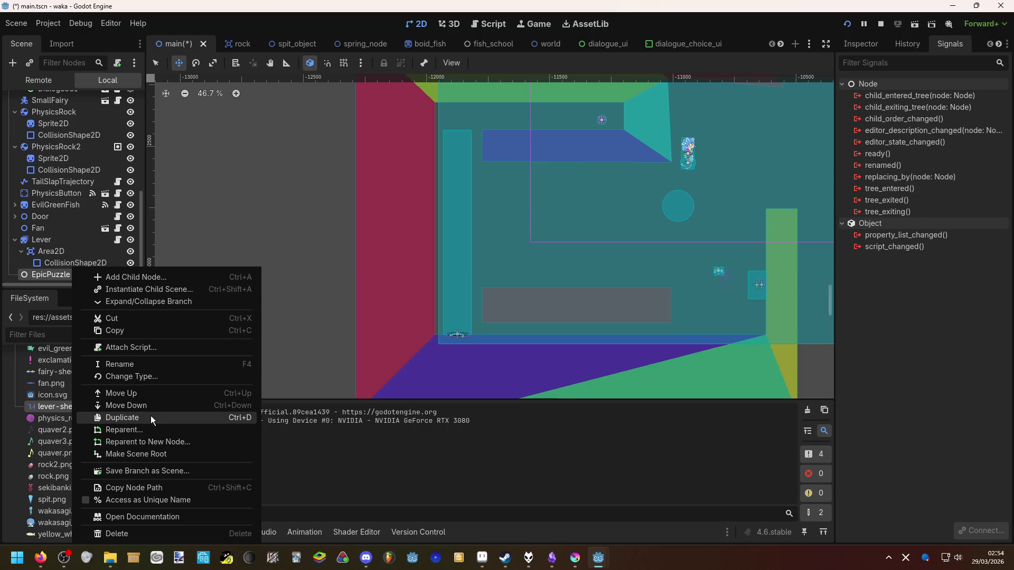
{"action": "left_click", "coordinate": [132, 349]}
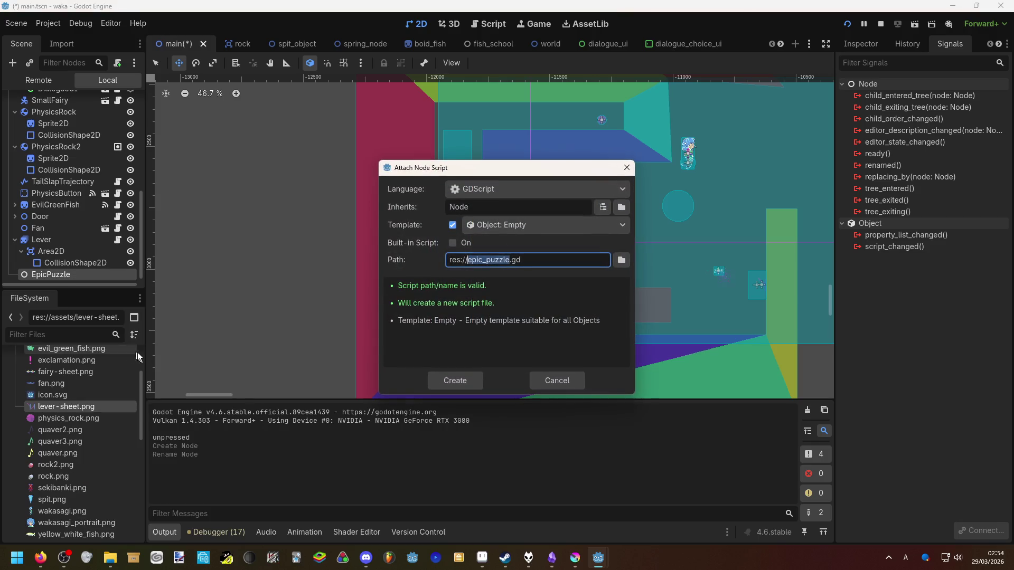
{"action": "left_click", "coordinate": [441, 376]}
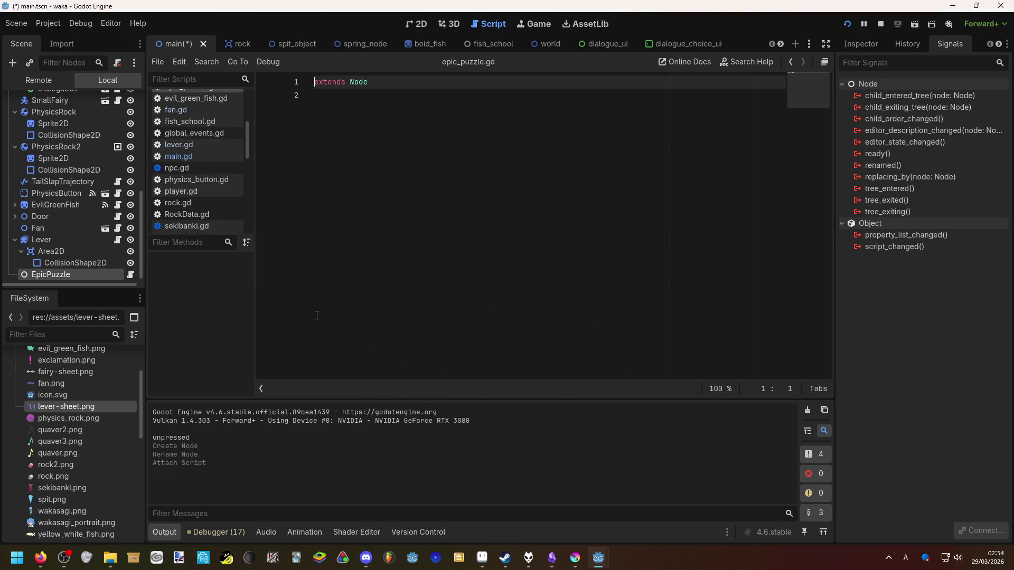
{"action": "left_click", "coordinate": [354, 200]}
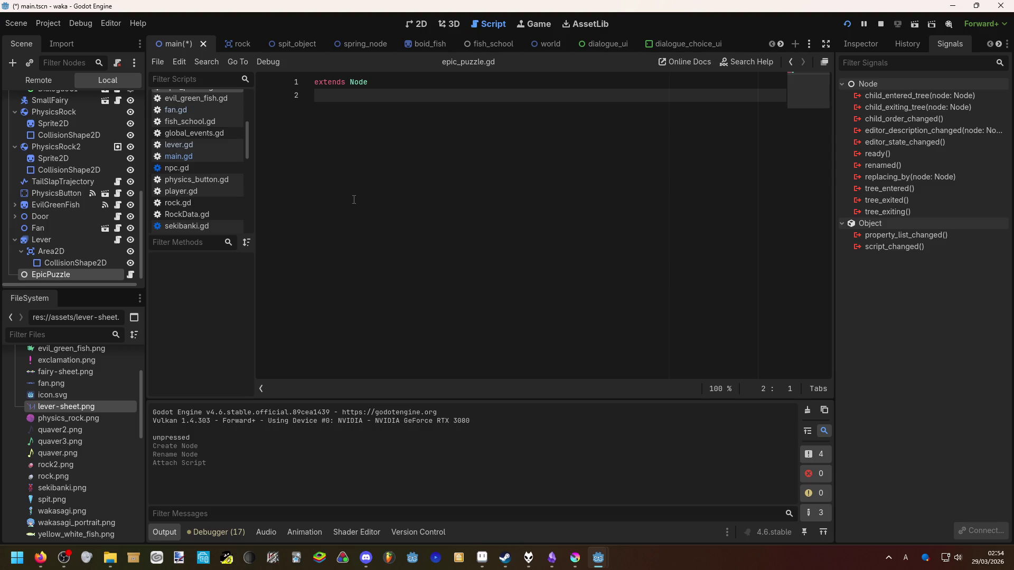
{"action": "key", "text": "Return"}
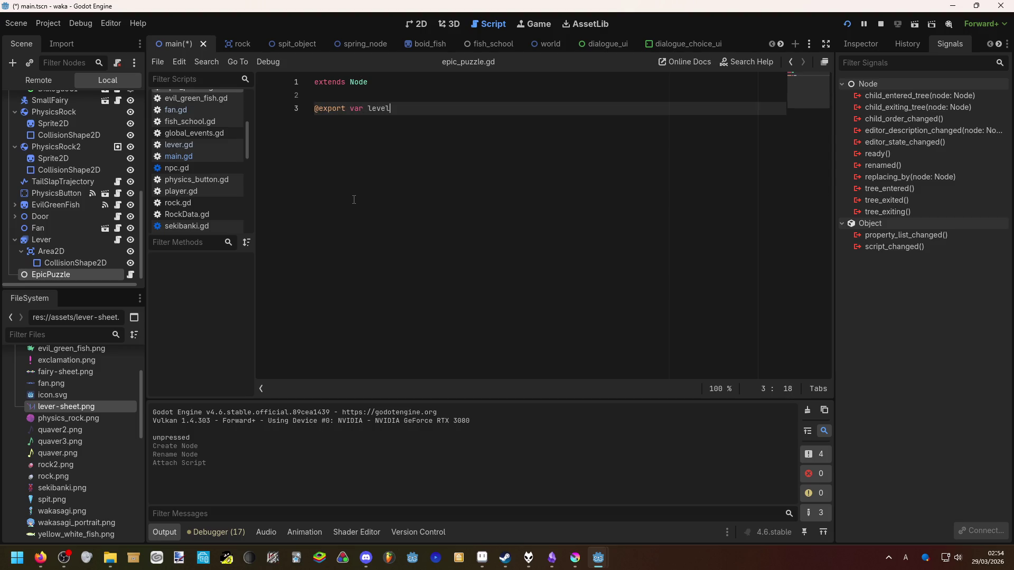
{"action": "key", "text": "Return"}
{"action": "type", "text": "@export va"}
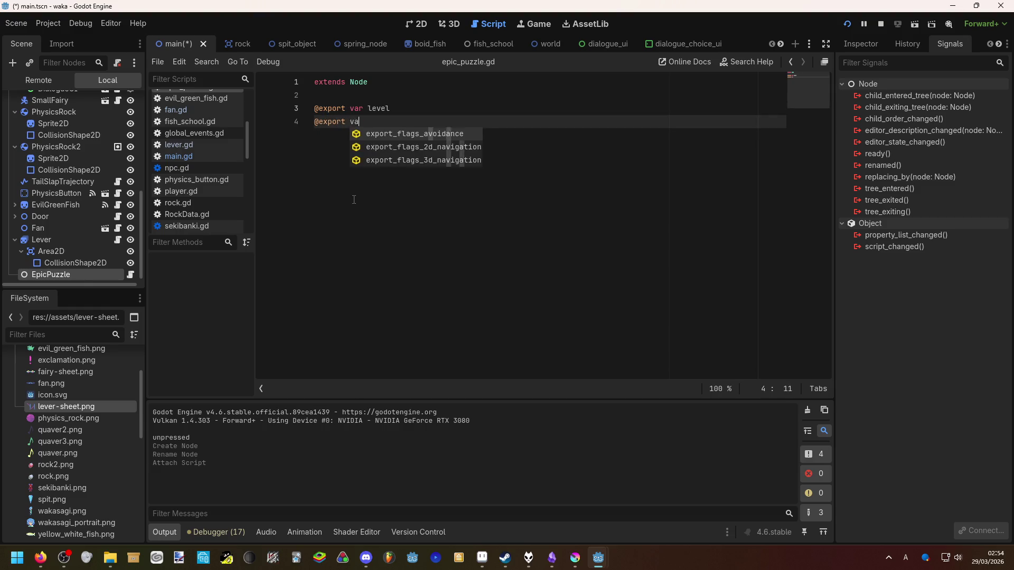
{"action": "type", "text": "r fan"}
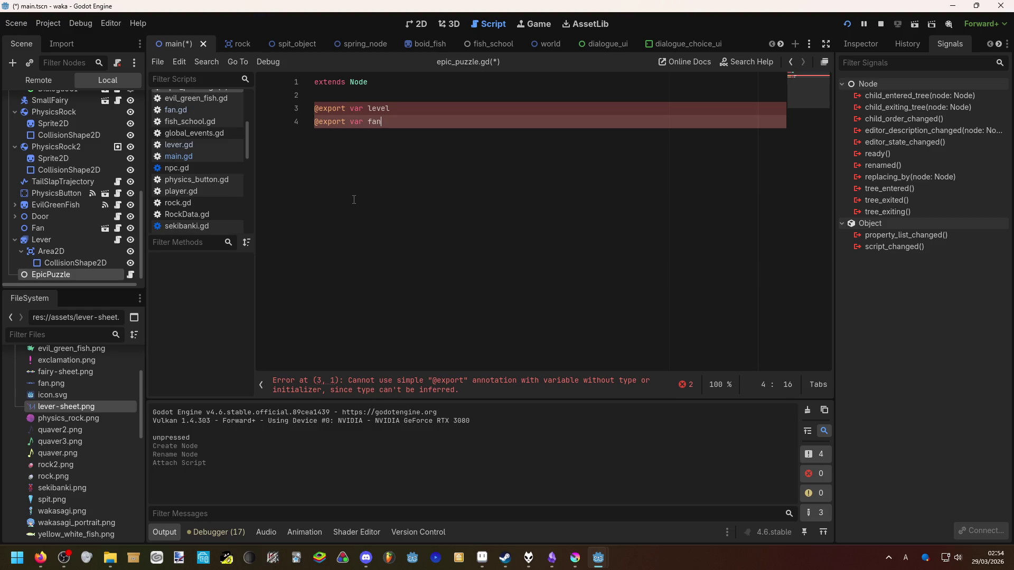
{"action": "key", "text": "Up"}
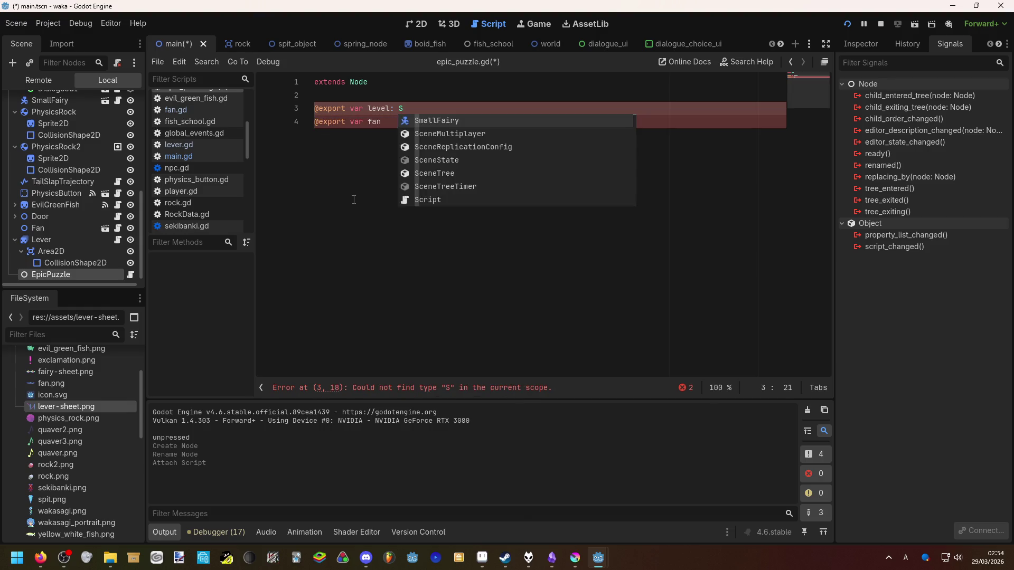
{"action": "key", "text": "BackSpace"}
{"action": "type", "text": "Anima"}
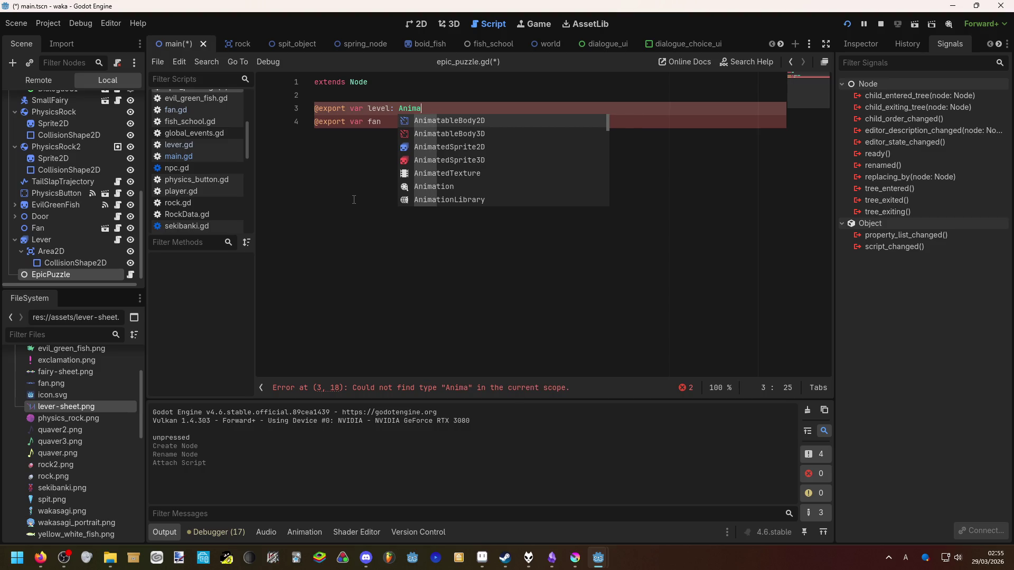
{"action": "key", "text": "BackSpace"}
{"action": "key", "text": "BackSpace"}
{"action": "key", "text": "BackSpace"}
Add const Lever = preload("res://lever.gd") above the exported variables
{"action": "key", "text": "Up"}
{"action": "key", "text": "Return"}
{"action": "key", "text": "Return"}
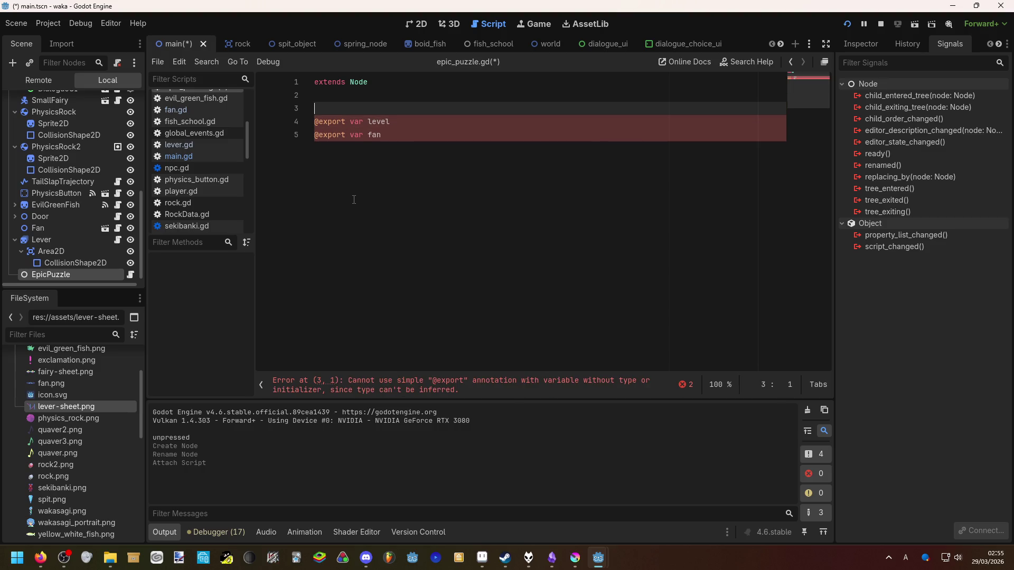
{"action": "key", "text": "Up"}
{"action": "type", "text": "prel"}
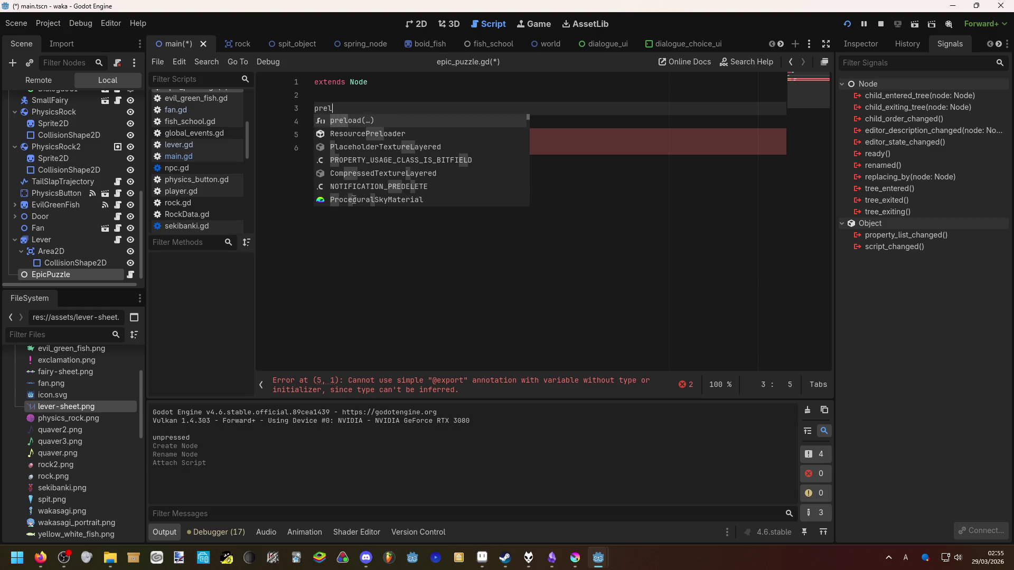
{"action": "key", "text": "Return"}
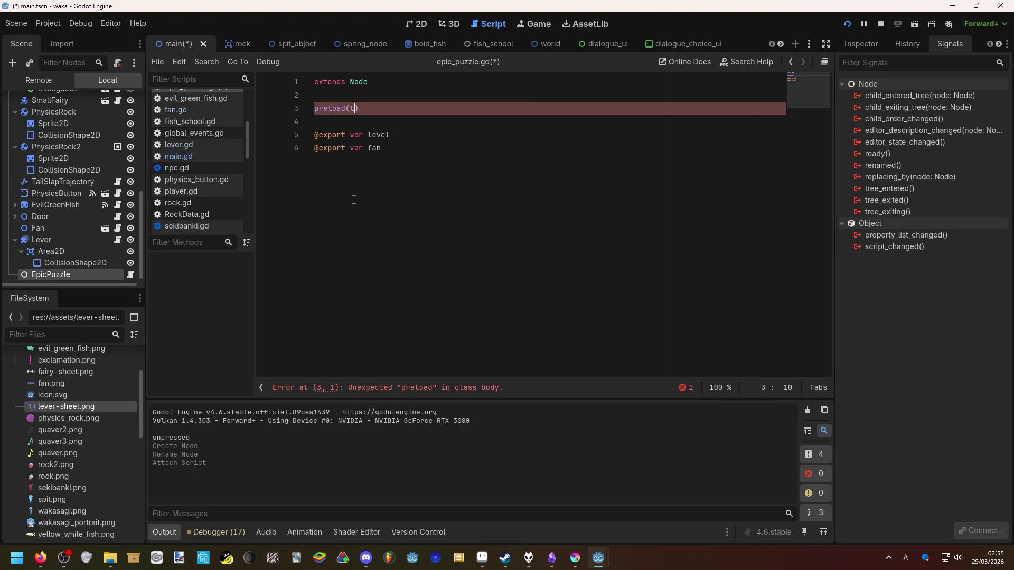
{"action": "key", "text": "BackSpace"}
{"action": "key", "text": "BackSpace"}
{"action": "key", "text": "BackSpace"}
{"action": "type", "text": "prel"}
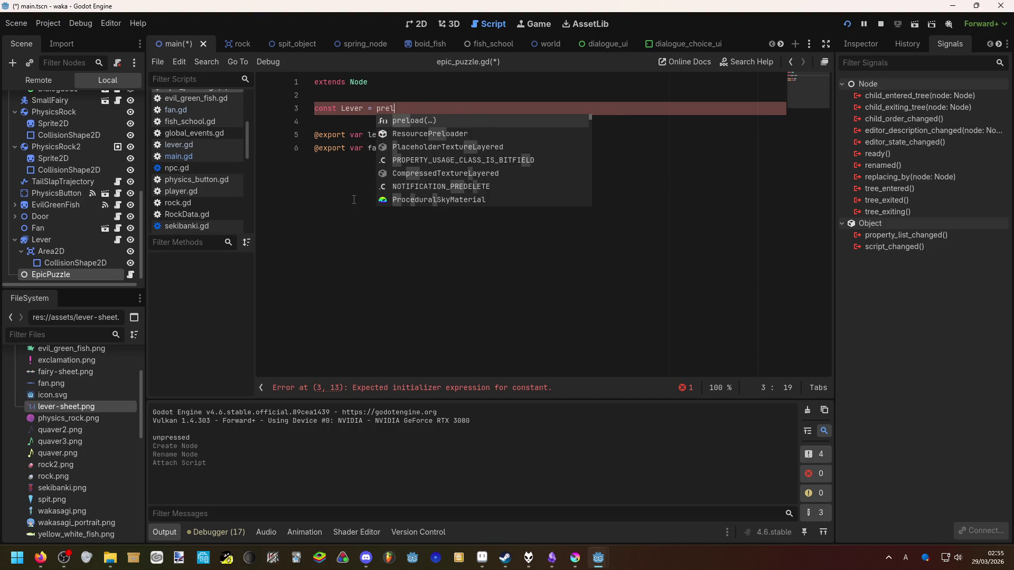
{"action": "key", "text": "Return"}
{"action": "type", "text": "lev"}
{"action": "key", "text": "Return"}
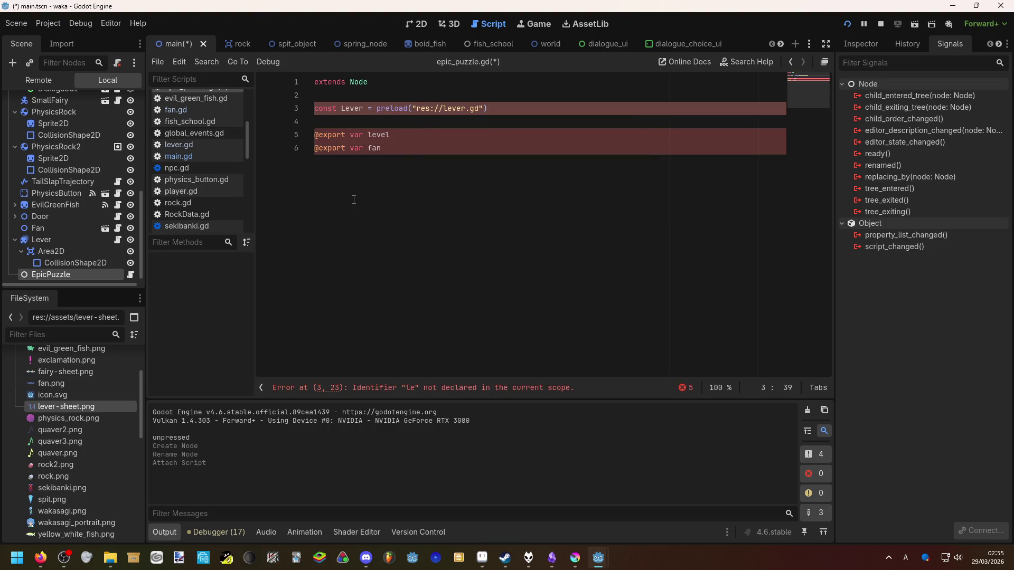
Add const Fan = preload("res://fan.gd") on the line below
{"action": "key", "text": "Return"}
{"action": "type", "text": "const f"}
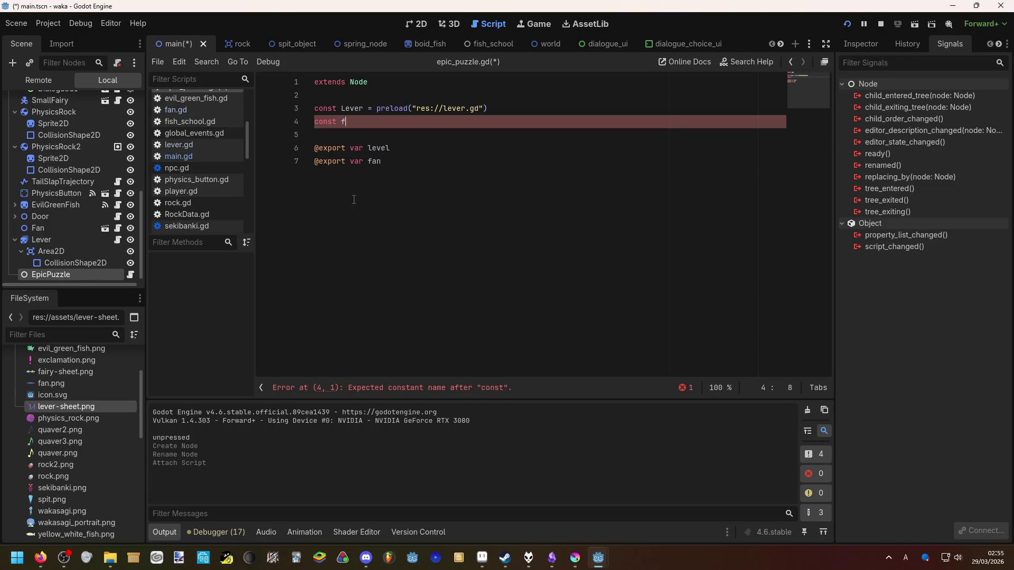
{"action": "key", "text": "BackSpace"}
{"action": "type", "text": "Fan = "}
{"action": "type", "text": "preload(\"res://"}
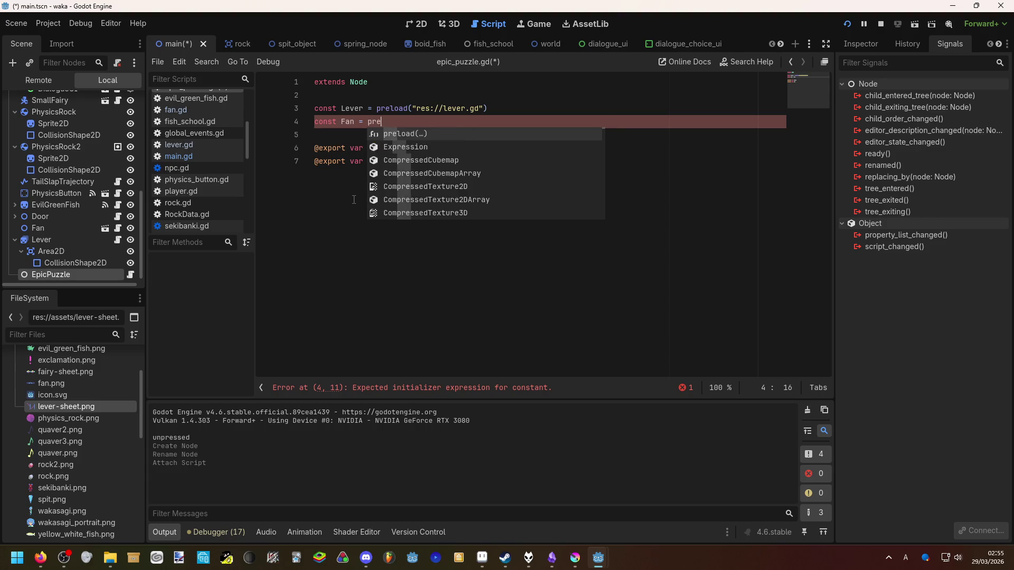
{"action": "type", "text": "fan"}
{"action": "key", "text": "Return"}
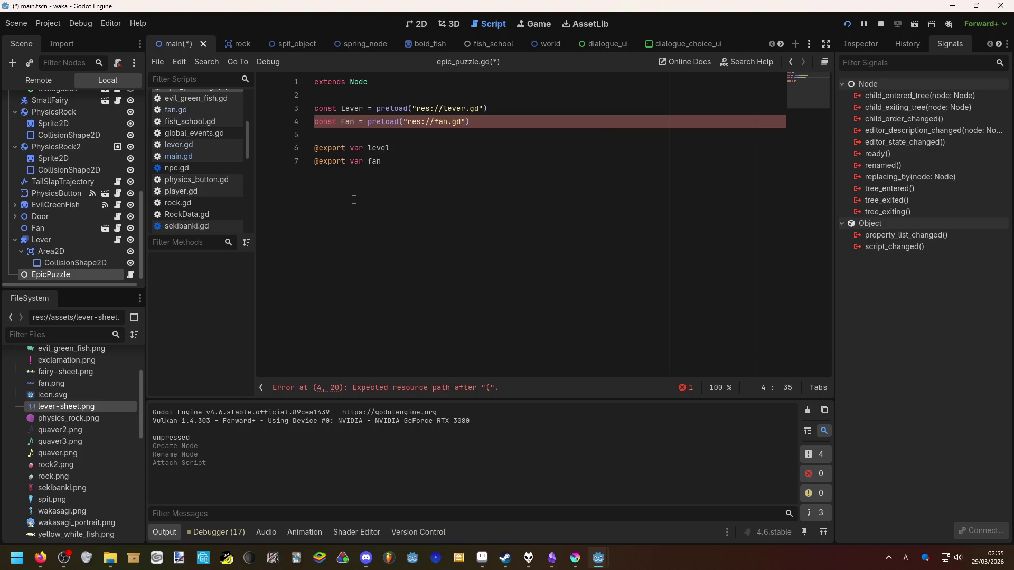
Type the exports as lever: Lever and fan: Fan
{"action": "key", "text": "Down"}
{"action": "key", "text": "Down"}
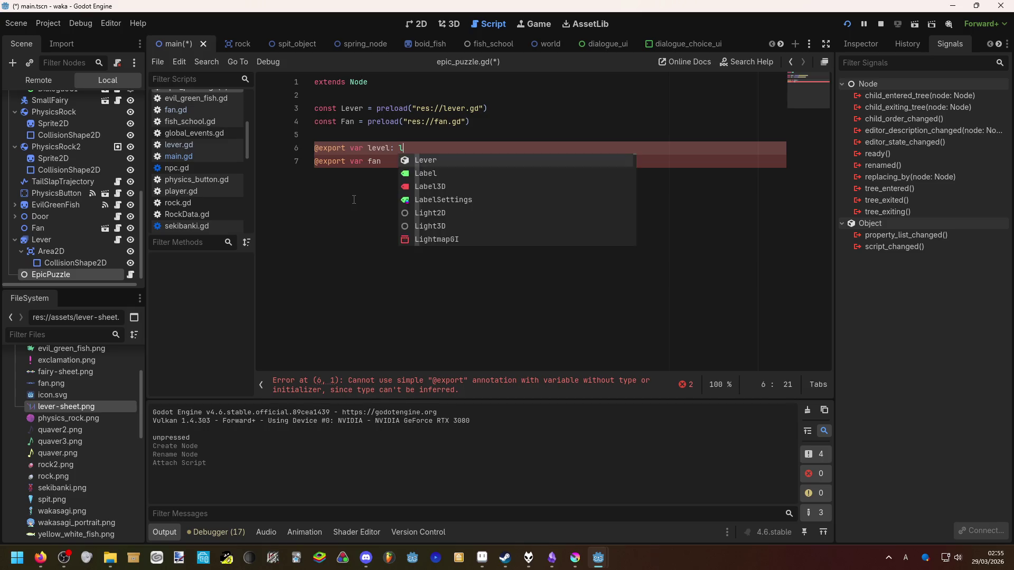
{"action": "key", "text": "BackSpace"}
{"action": "key", "text": "BackSpace"}
{"action": "type", "text": ": Leve"}
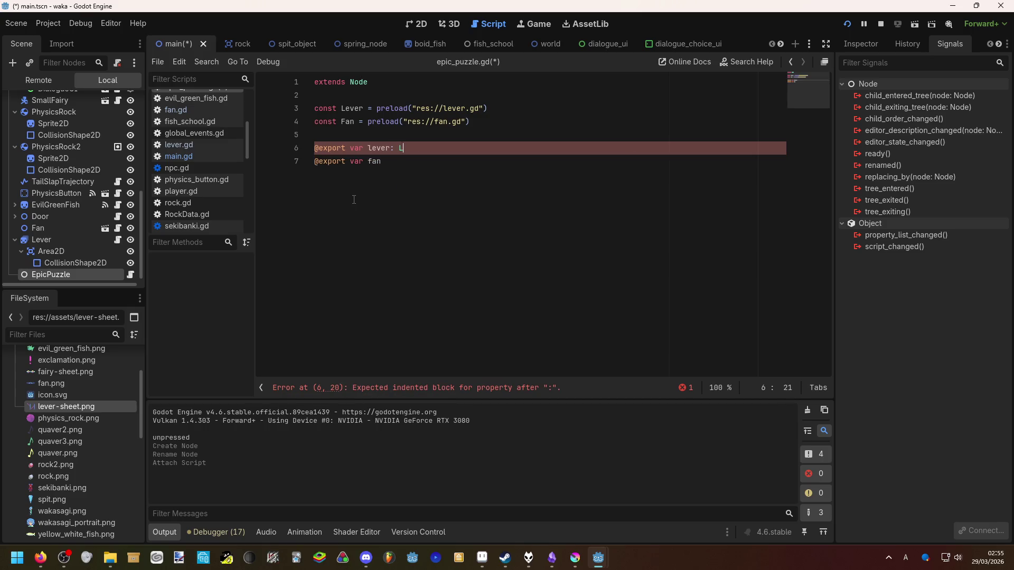
{"action": "type", "text": "r"}
{"action": "key", "text": "Down"}
{"action": "type", "text": ": Fan"}
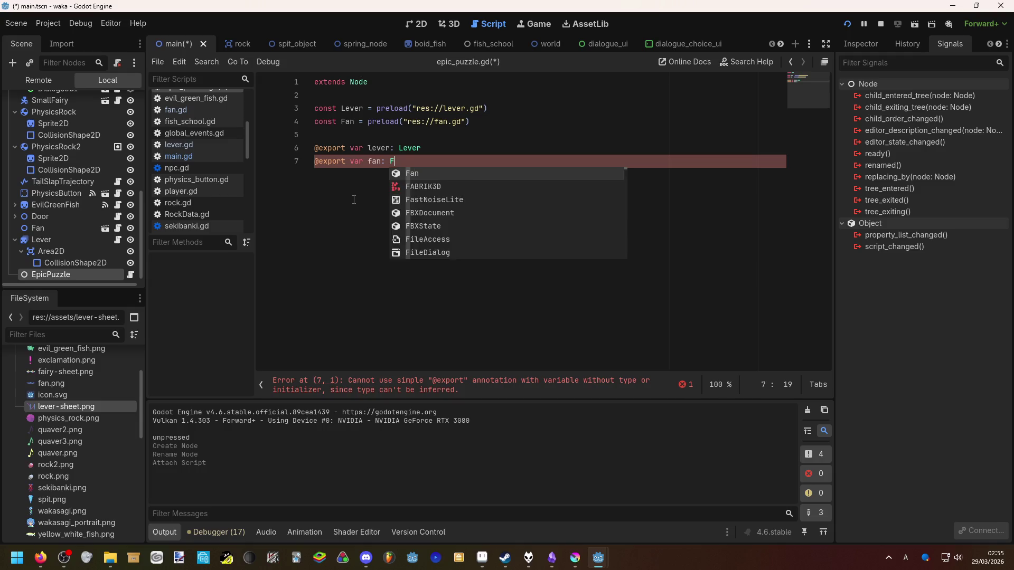
{"action": "key", "text": "Escape"}
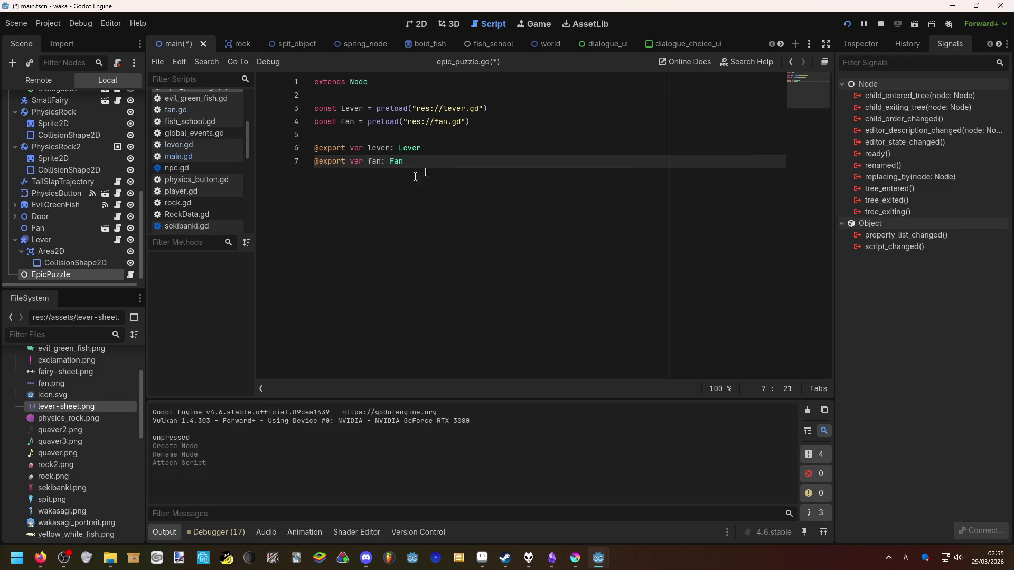
Assign the scene's Lever and Fan nodes to EpicPuzzle's lever and fan exports
{"action": "left_click", "coordinate": [861, 43]}
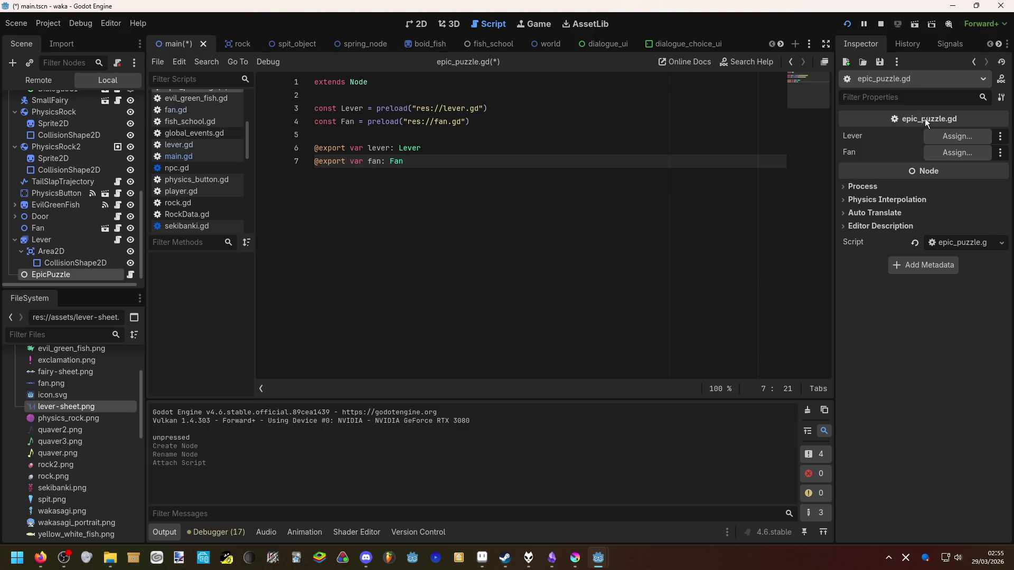
{"action": "left_click", "coordinate": [932, 135]}
{"action": "left_click", "coordinate": [523, 168]}
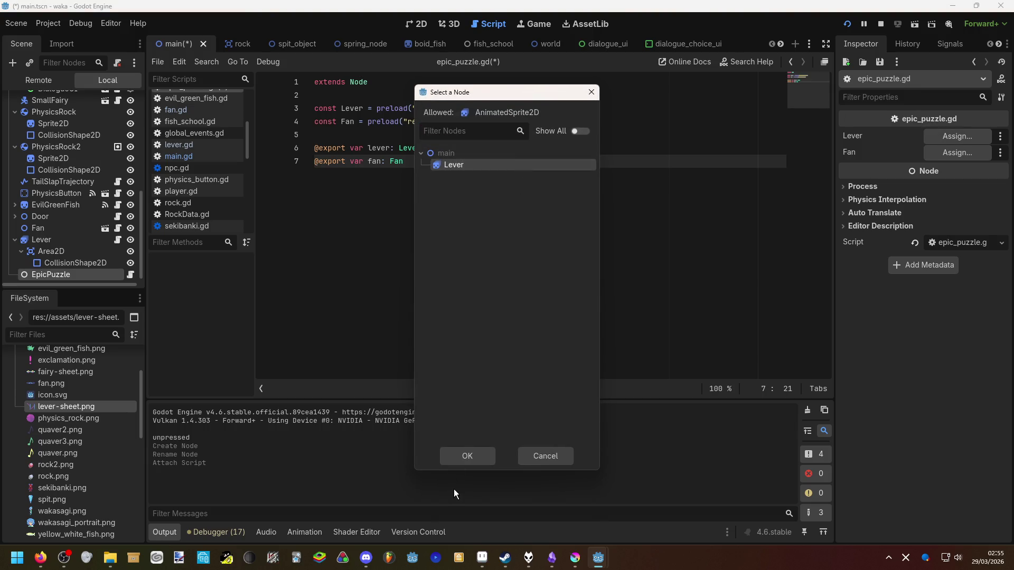
{"action": "left_click", "coordinate": [467, 457]}
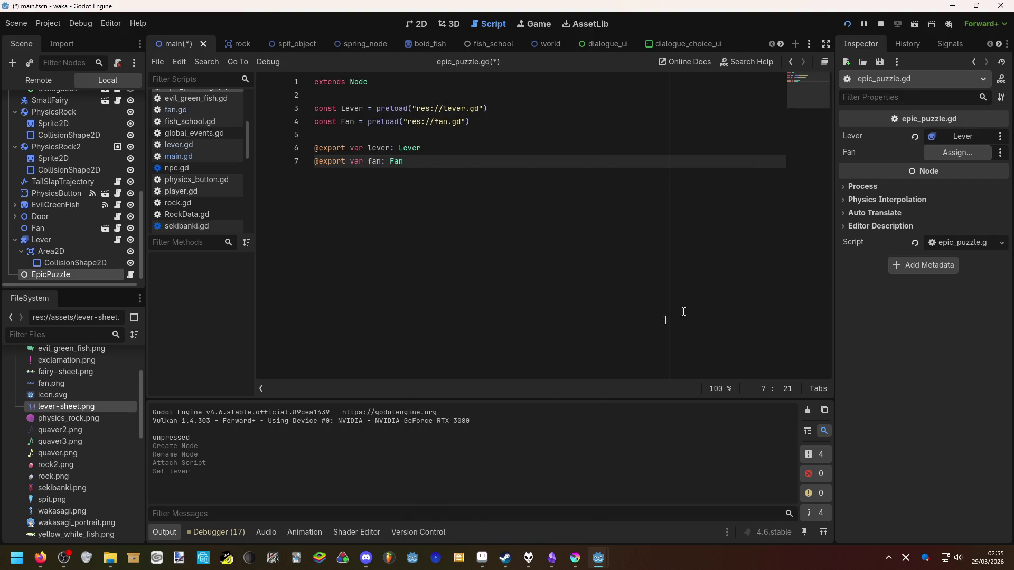
{"action": "left_click", "coordinate": [939, 154]}
{"action": "scroll", "coordinate": [495, 265], "scroll_direction": "down", "scroll_amount": 5}
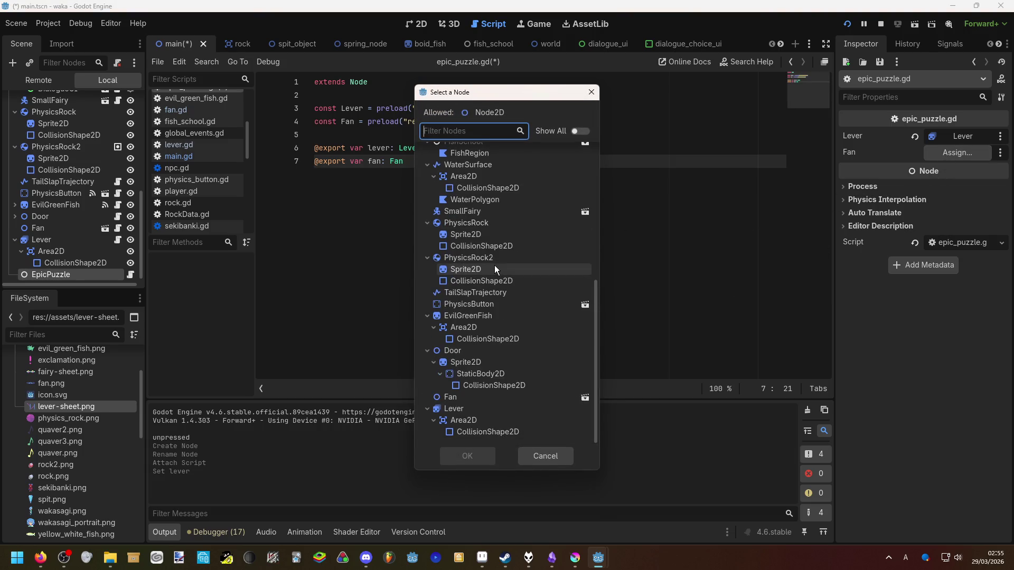
{"action": "left_click", "coordinate": [479, 396]}
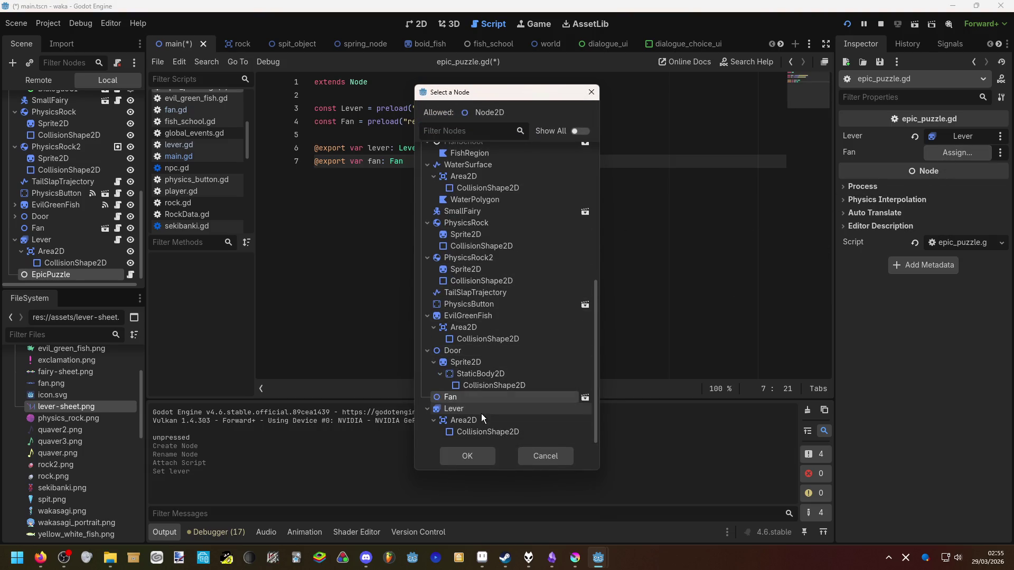
{"action": "left_click", "coordinate": [480, 457]}
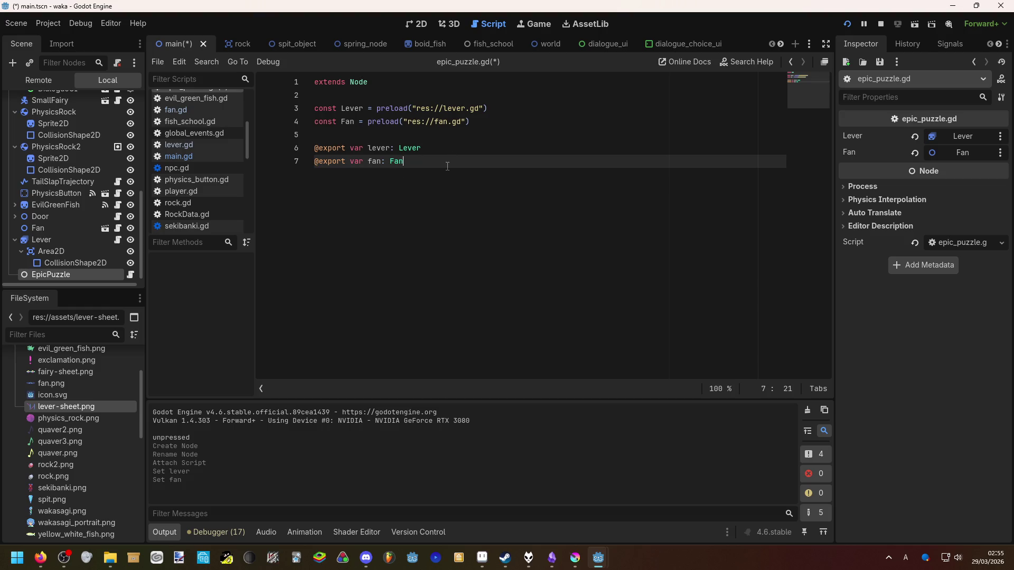
Tidy the blank lines in epic_puzzle.gd and save with Ctrl+S
{"action": "key", "text": "Return"}
{"action": "key", "text": "Return"}
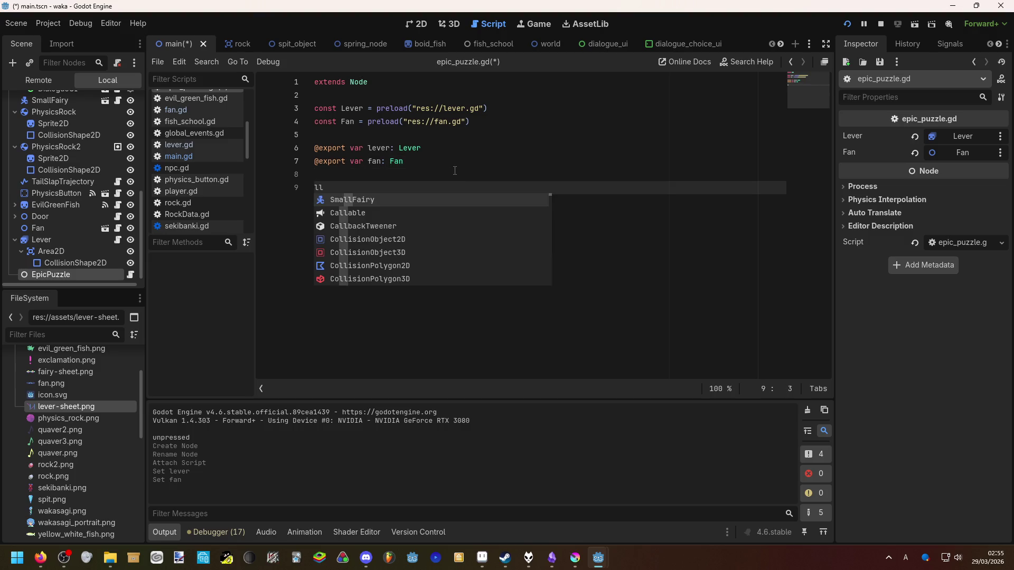
{"action": "key", "text": "BackSpace"}
{"action": "key", "text": "BackSpace"}
{"action": "key", "text": "BackSpace"}
{"action": "key", "text": "ctrl+s"}
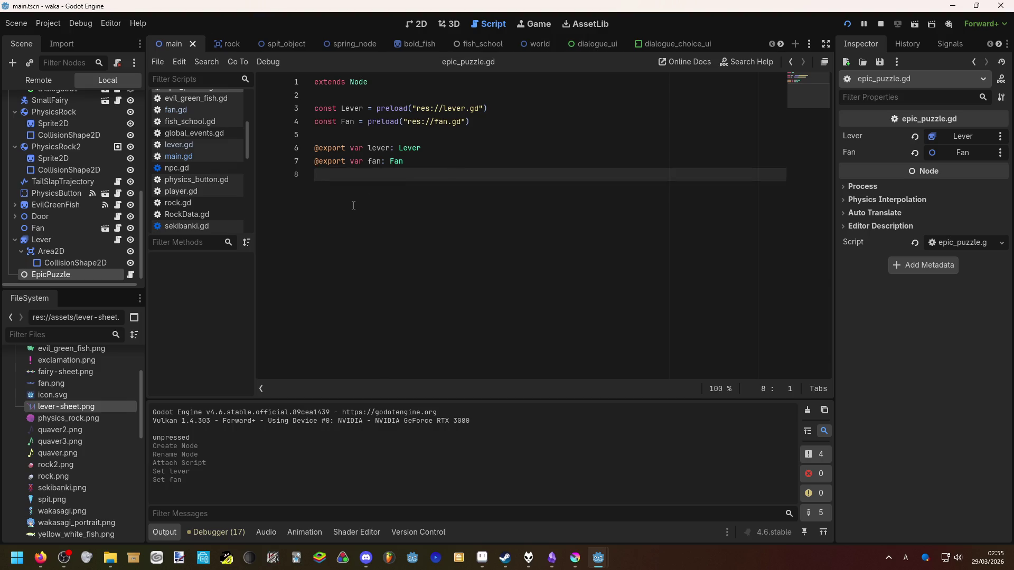
{"action": "key", "text": "Return"}
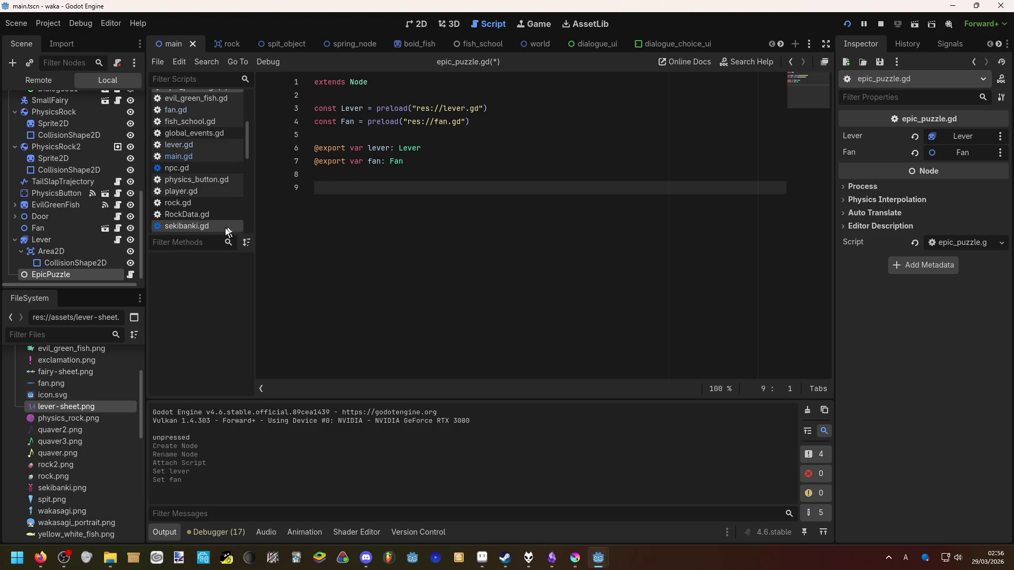
Connect the Lever's flipped and unflipped signals to EpicPuzzle, creating both handler stubs
{"action": "left_click", "coordinate": [90, 240]}
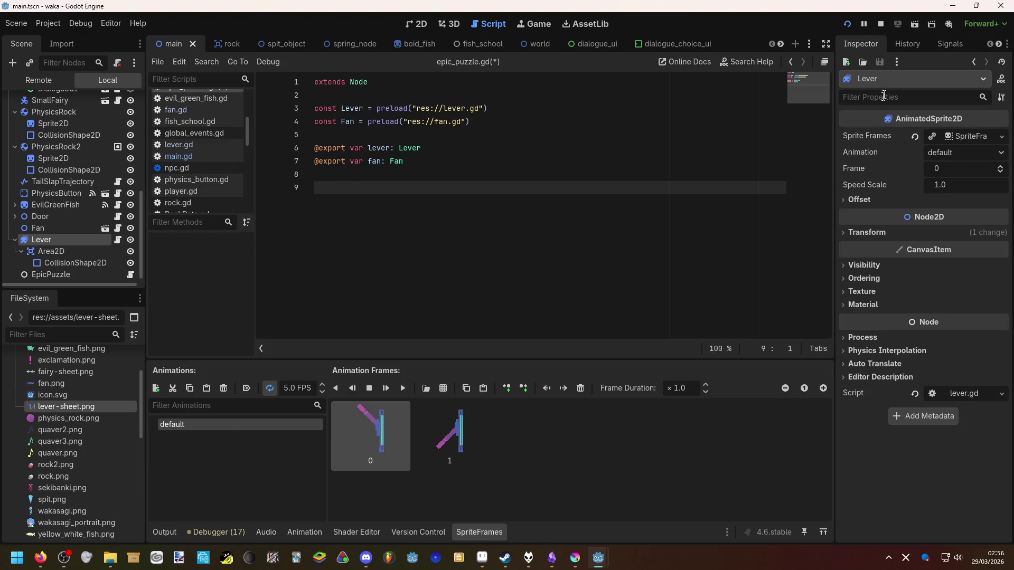
{"action": "left_click", "coordinate": [946, 45]}
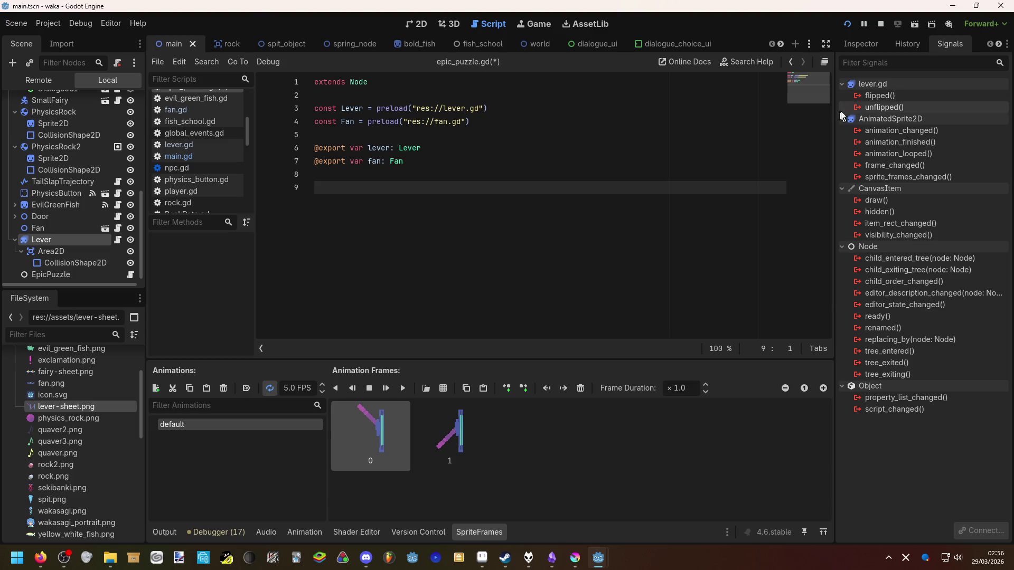
{"action": "double_click", "coordinate": [866, 96]}
{"action": "scroll", "coordinate": [515, 287], "scroll_direction": "down", "scroll_amount": 5}
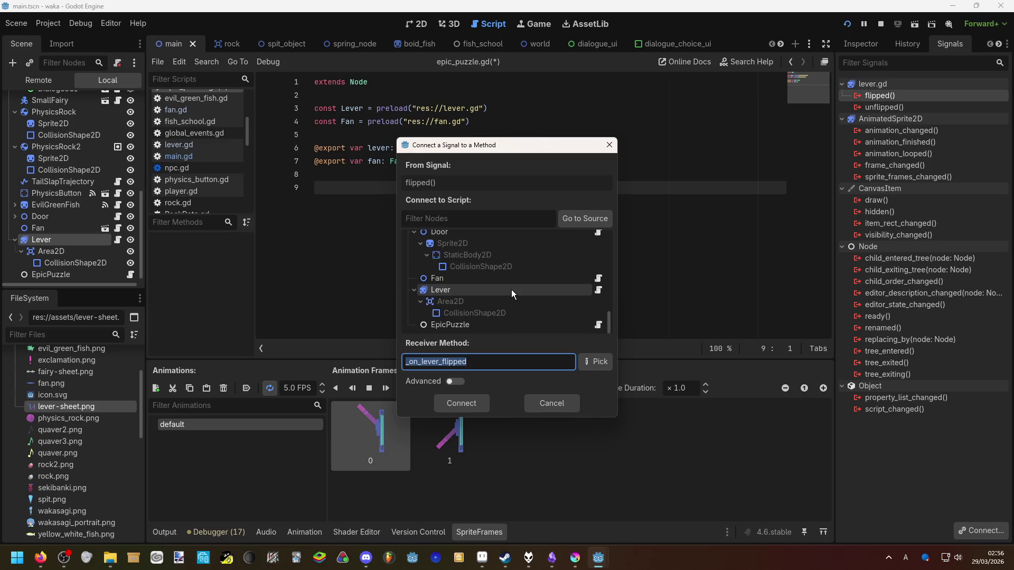
{"action": "left_click", "coordinate": [480, 324]}
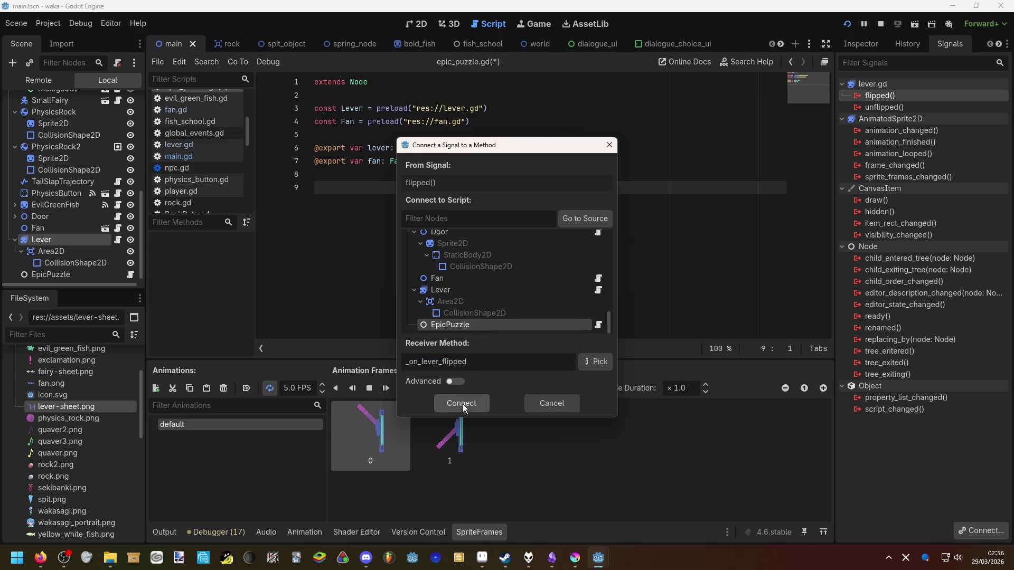
{"action": "left_click", "coordinate": [462, 403]}
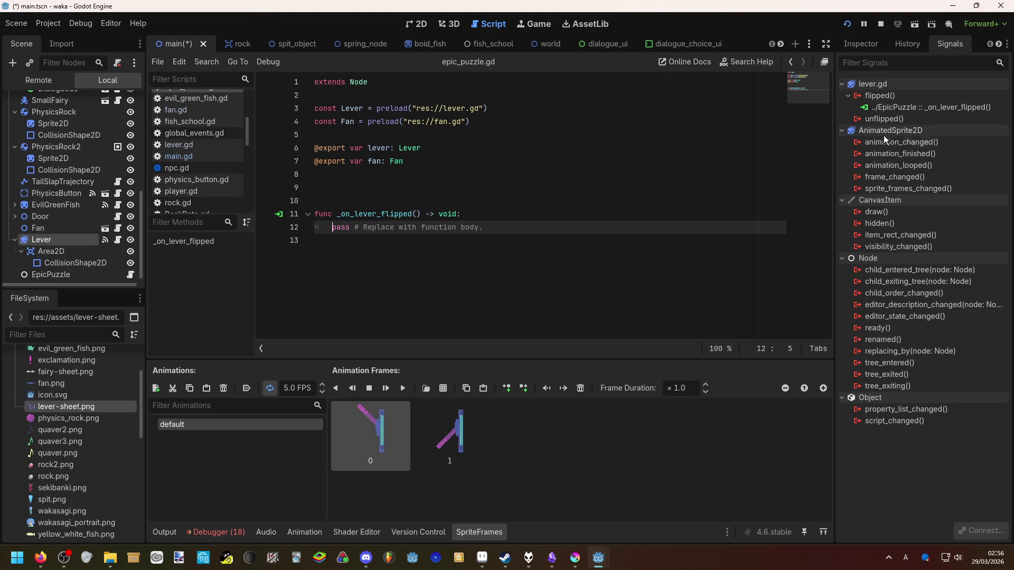
{"action": "double_click", "coordinate": [884, 119]}
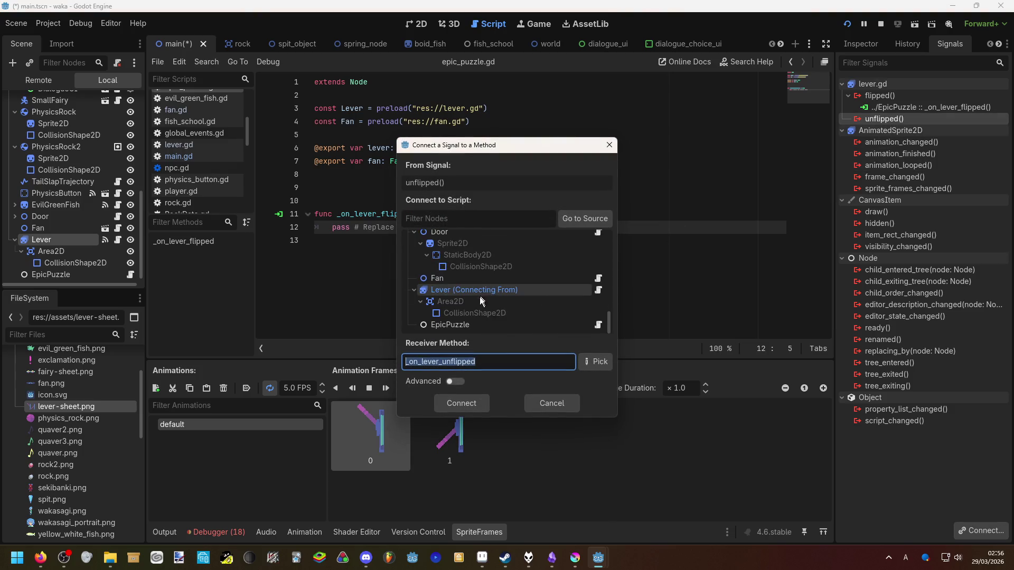
{"action": "left_click", "coordinate": [465, 327]}
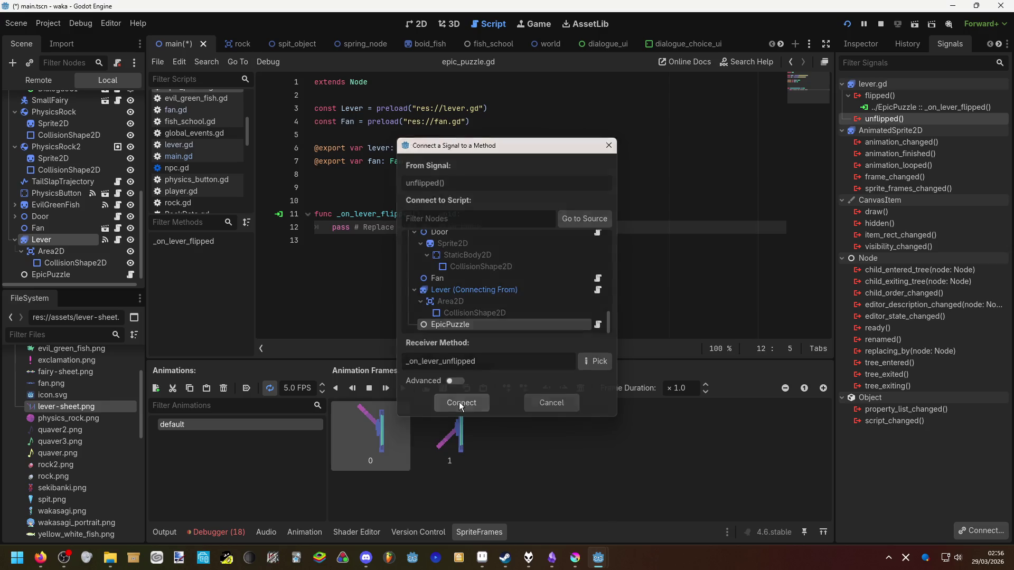
{"action": "left_click", "coordinate": [458, 401]}
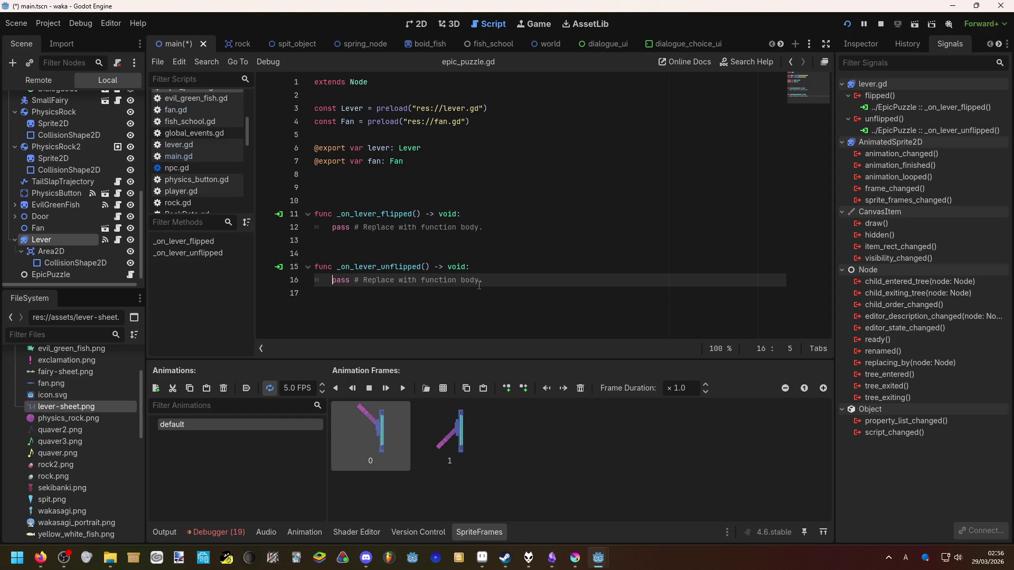
Put the cursor at the end of the _on_lever_flipped handler line
{"action": "left_click", "coordinate": [483, 228]}
{"action": "left_click", "coordinate": [478, 214]}
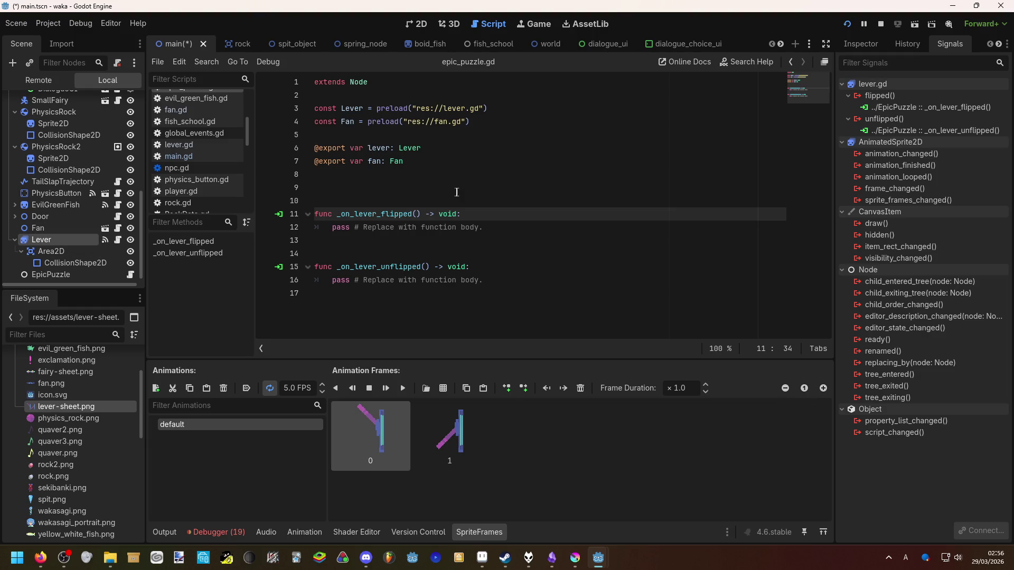
{"action": "left_click", "coordinate": [472, 198]}
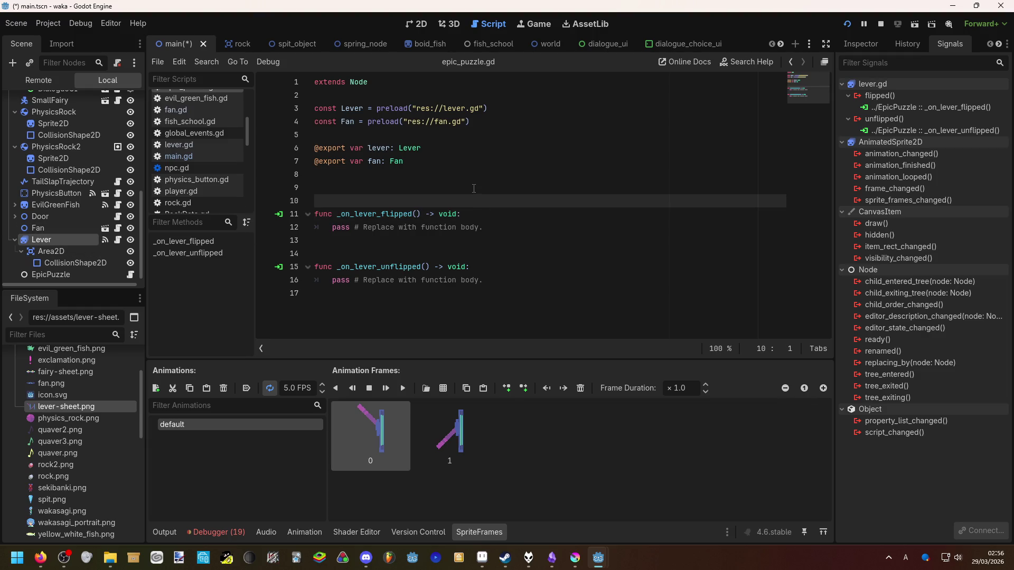
{"action": "left_click", "coordinate": [492, 209]}
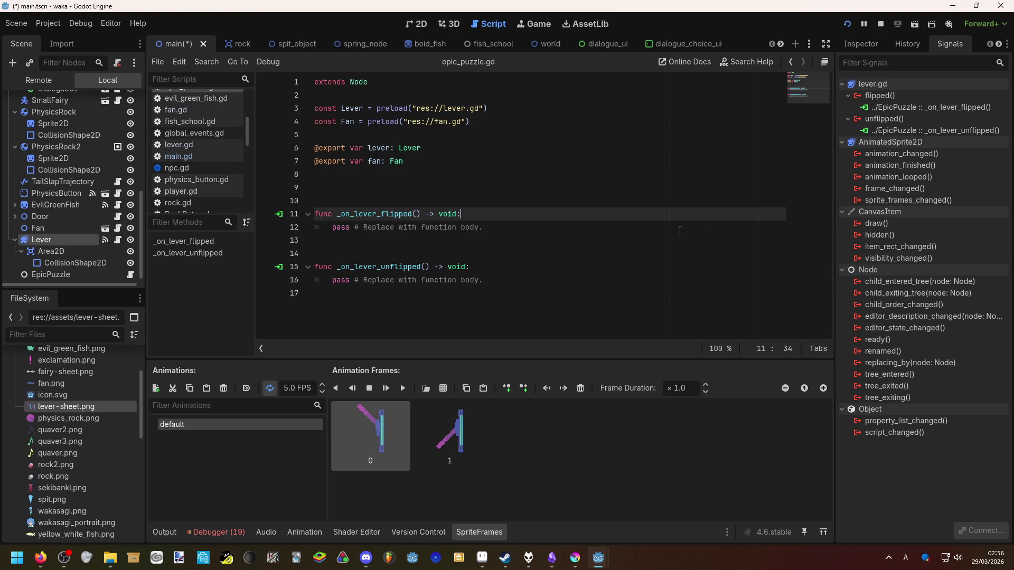
In _on_lever_flipped, write fan.destination_point.position = Vector2.ZERO and save
{"action": "key", "text": "Return"}
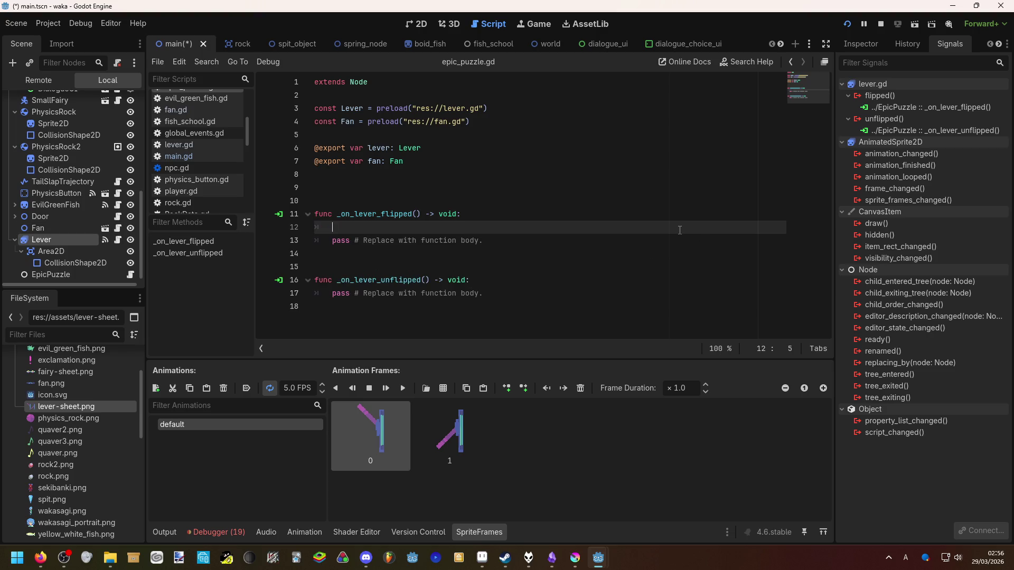
{"action": "type", "text": "fan"}
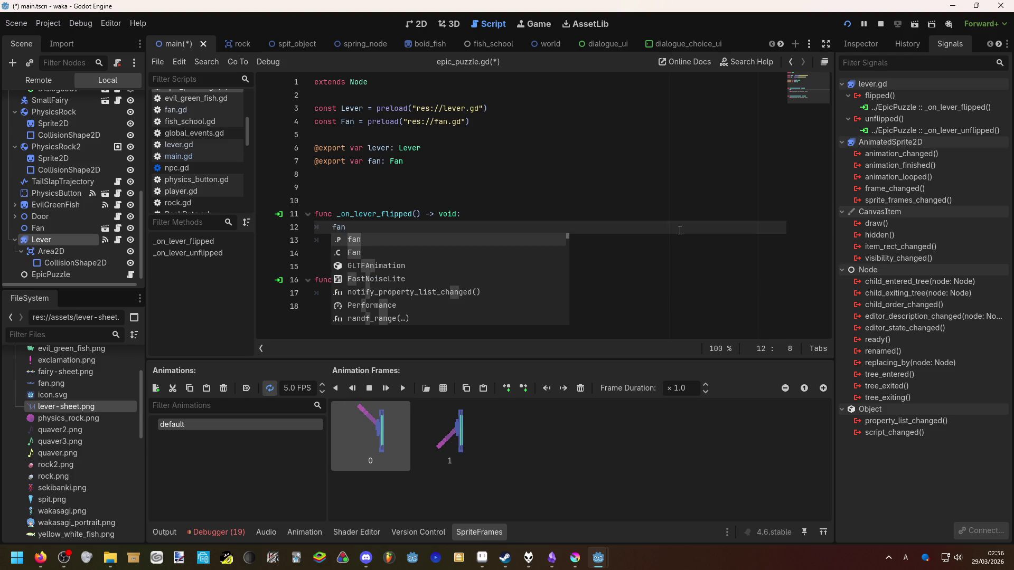
{"action": "type", "text": ".d"}
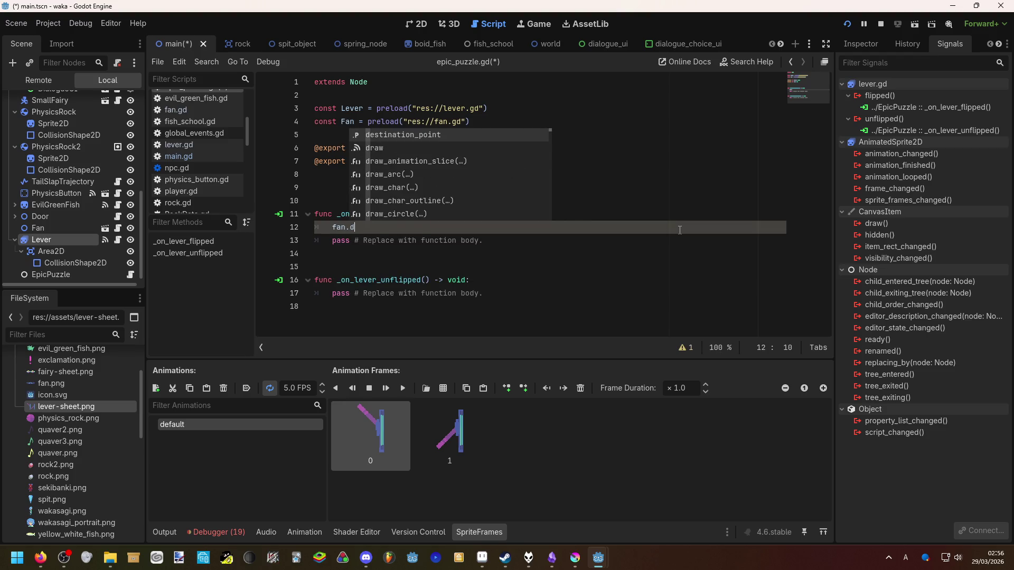
{"action": "key", "text": "Return"}
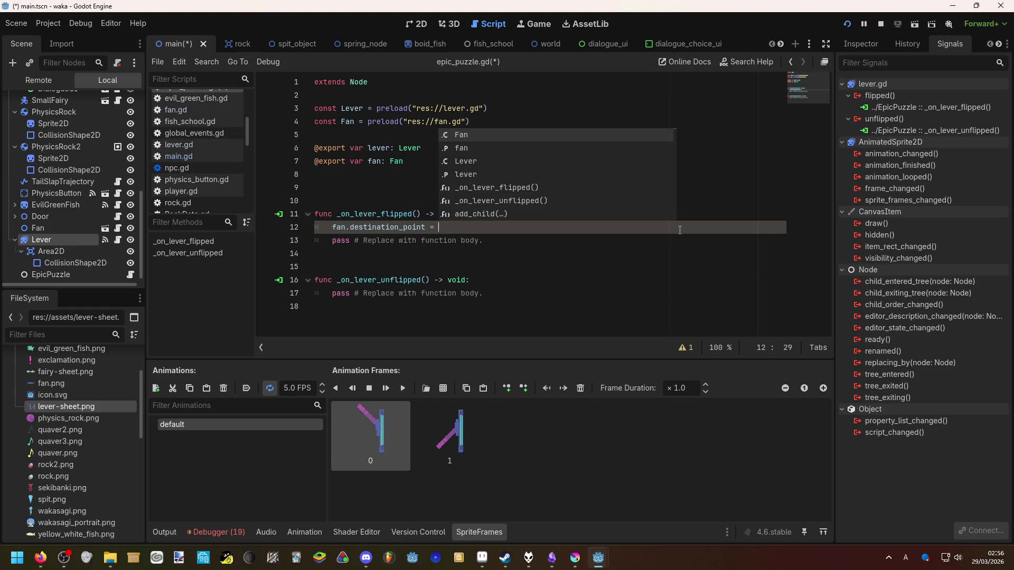
{"action": "type", "text": "fan.pos"}
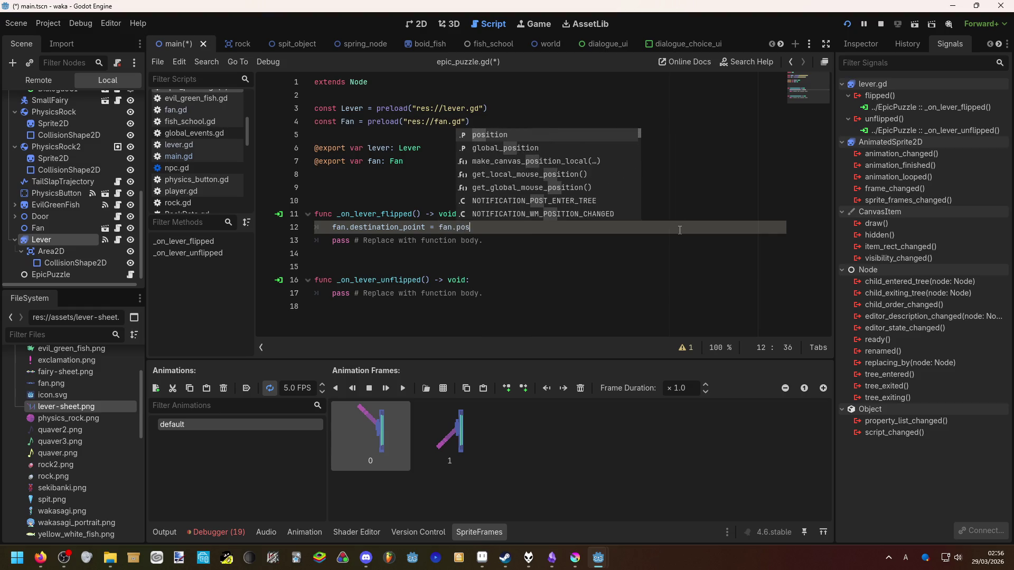
{"action": "key", "text": "Return"}
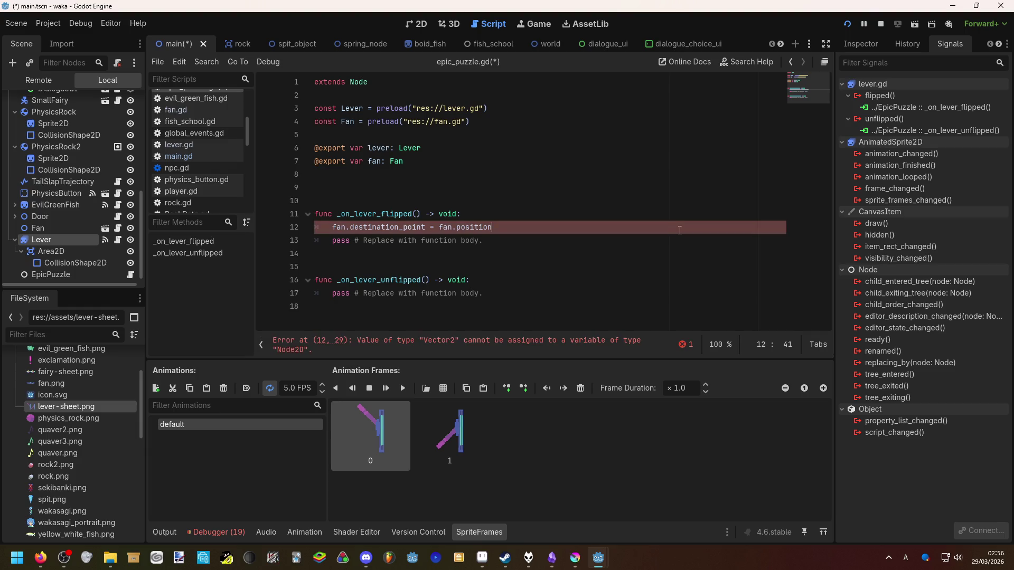
{"action": "key", "text": "BackSpace"}
{"action": "key", "text": "BackSpace"}
{"action": "key", "text": "BackSpace"}
{"action": "type", "text": "Vector2.z"}
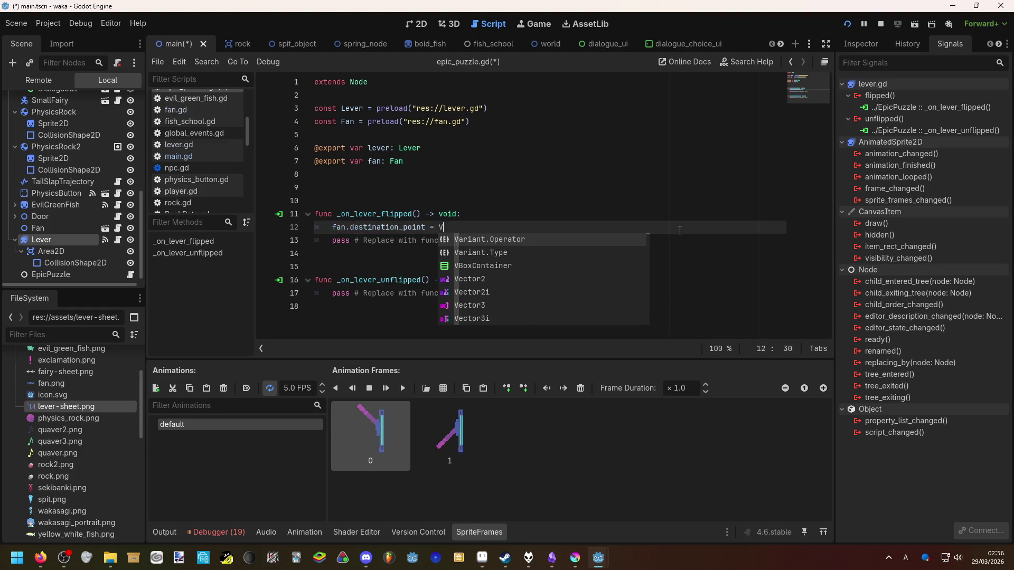
{"action": "key", "text": "Return"}
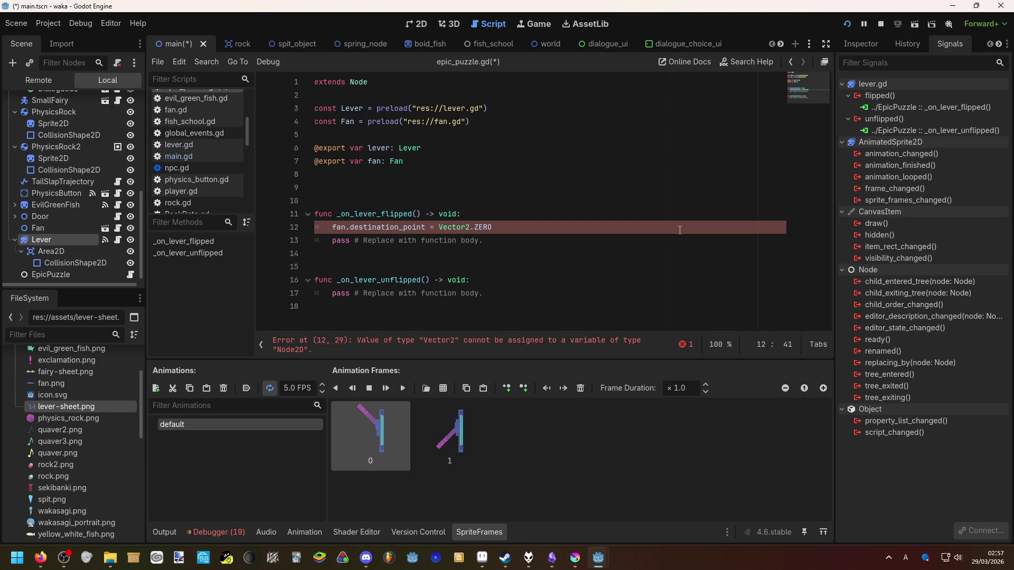
{"action": "left_click", "coordinate": [426, 227]}
{"action": "type", "text": ".posit"}
{"action": "key", "text": "Return"}
{"action": "left_click", "coordinate": [510, 214]}
{"action": "key", "text": "ctrl+s"}
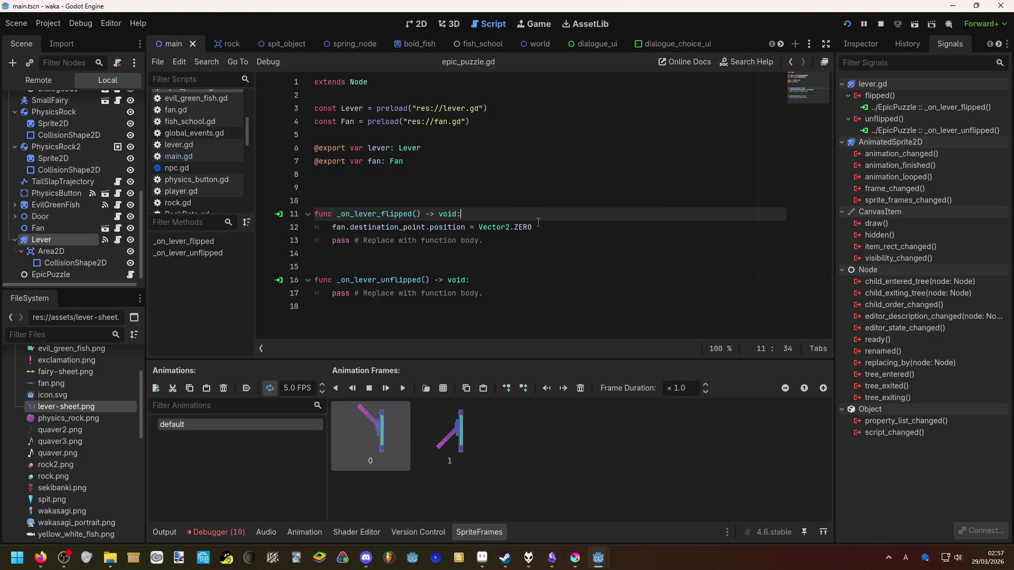
Change the value to Vector2(0, 20), save, and add a blank line in _on_lever_unflipped
{"action": "left_click_drag", "start_coordinate": [532, 227], "coordinate": [515, 228]}
{"action": "key", "text": "BackSpace"}
{"action": "key", "text": "BackSpace"}
{"action": "type", "text": "("}
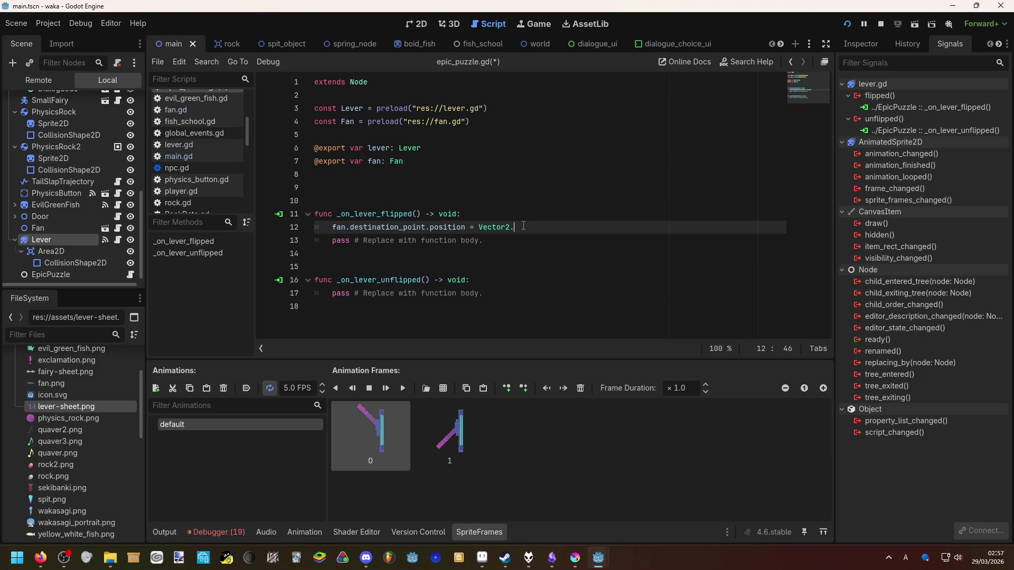
{"action": "type", "text": "0, 20"}
{"action": "key", "text": "ctrl+s"}
{"action": "left_click", "coordinate": [521, 196]}
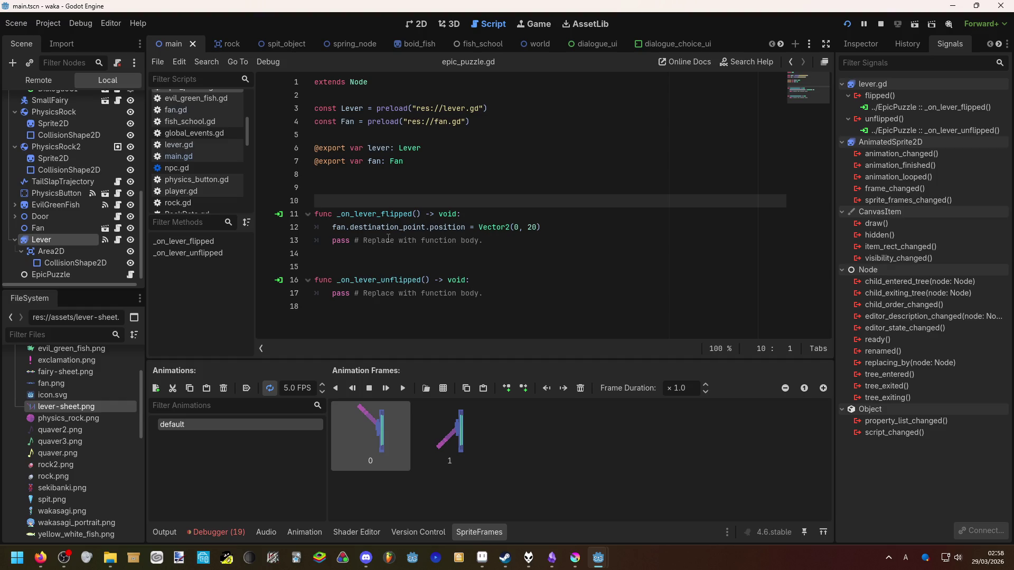
{"action": "left_click", "coordinate": [509, 279]}
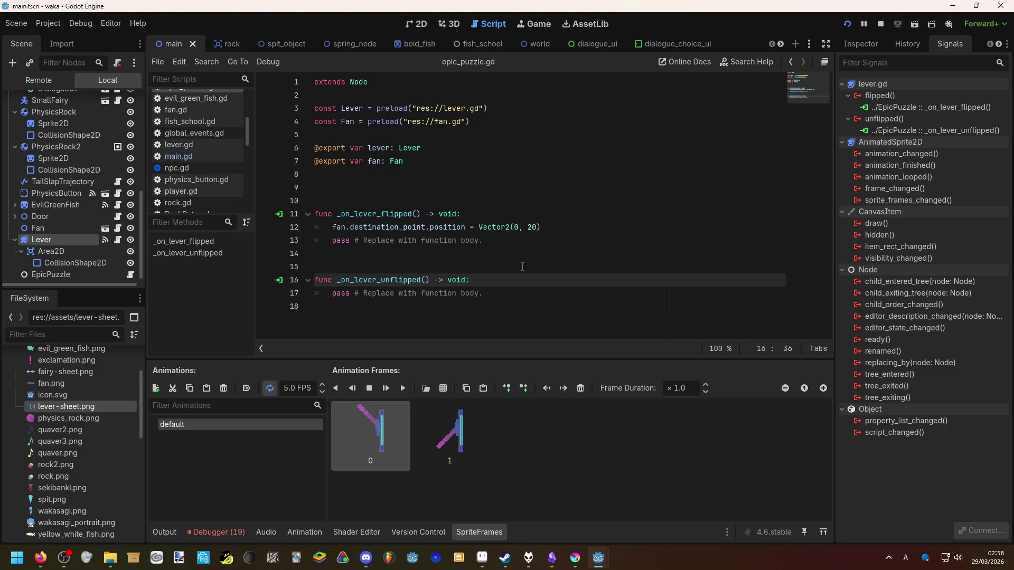
{"action": "key", "text": "Return"}
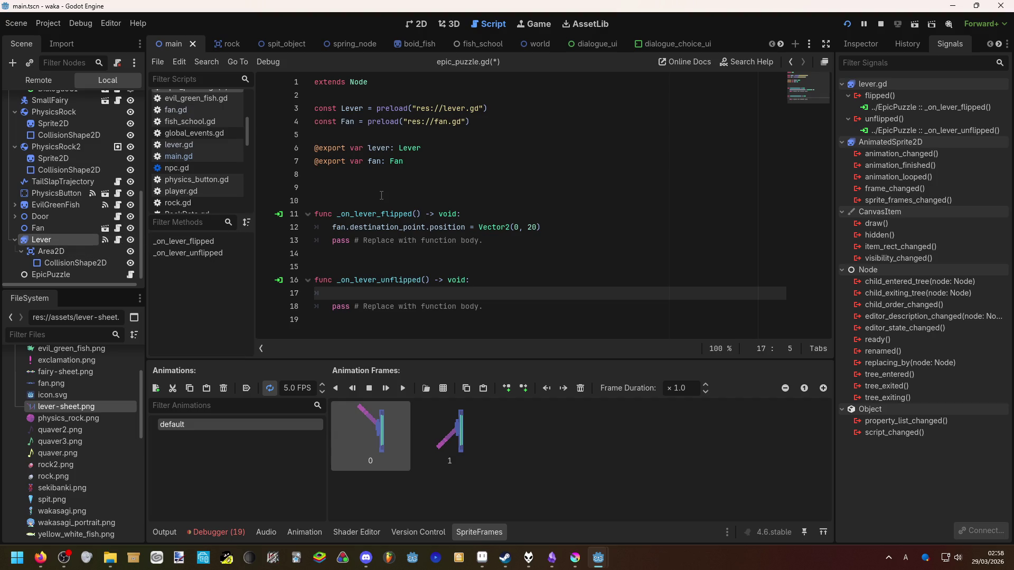
{"action": "left_click", "coordinate": [117, 229]}
In the Fan scene, check DestinationPoint's Transform position y value of -878
{"action": "left_click", "coordinate": [106, 229]}
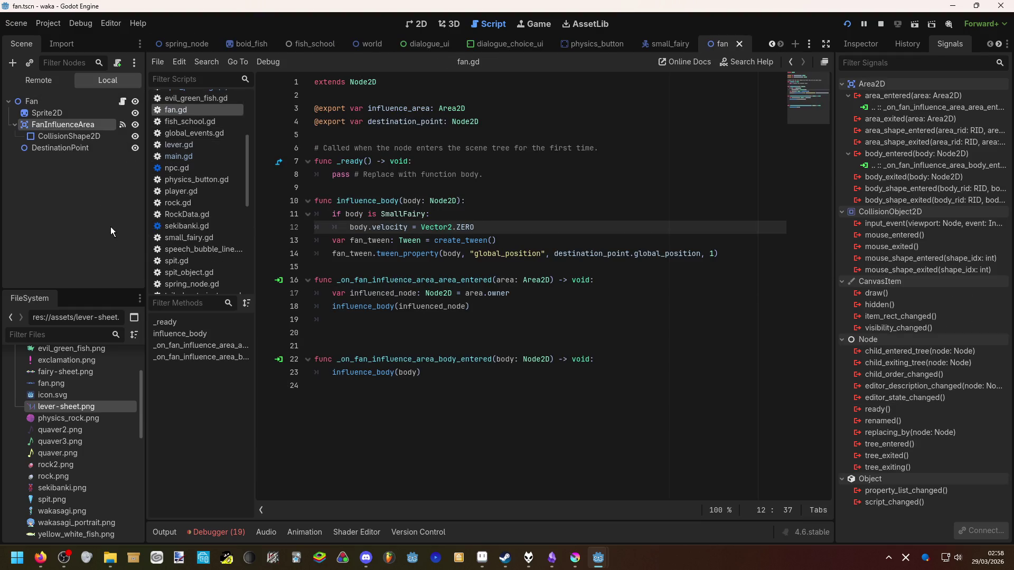
{"action": "left_click", "coordinate": [97, 147]}
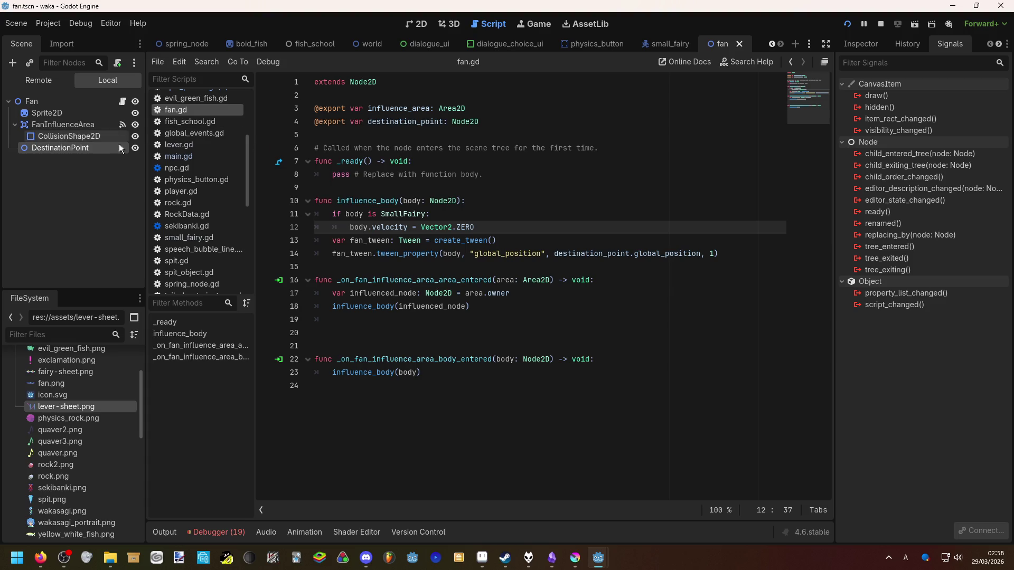
{"action": "left_click_drag", "start_coordinate": [105, 147], "coordinate": [158, 150]}
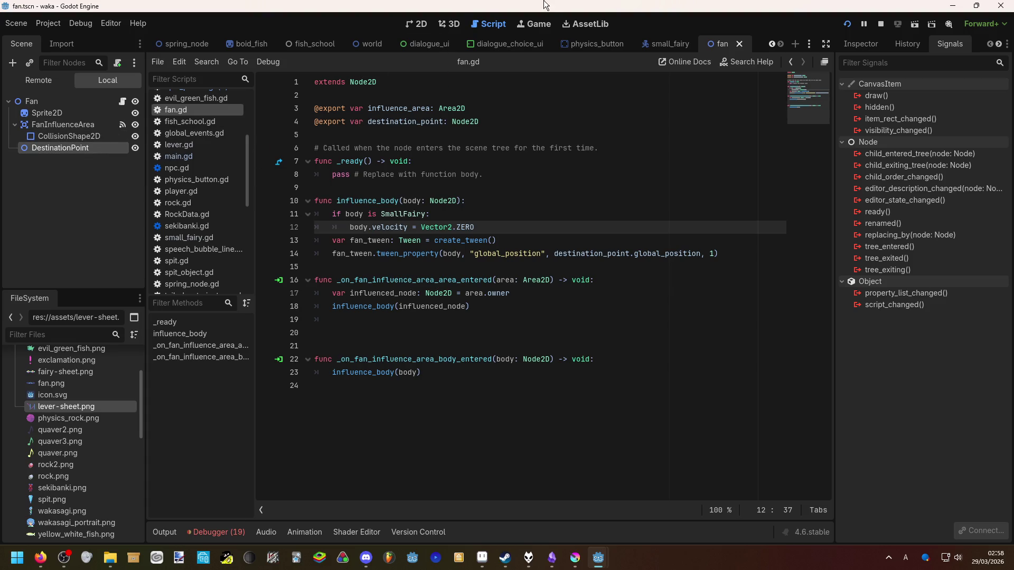
{"action": "left_click", "coordinate": [417, 24]}
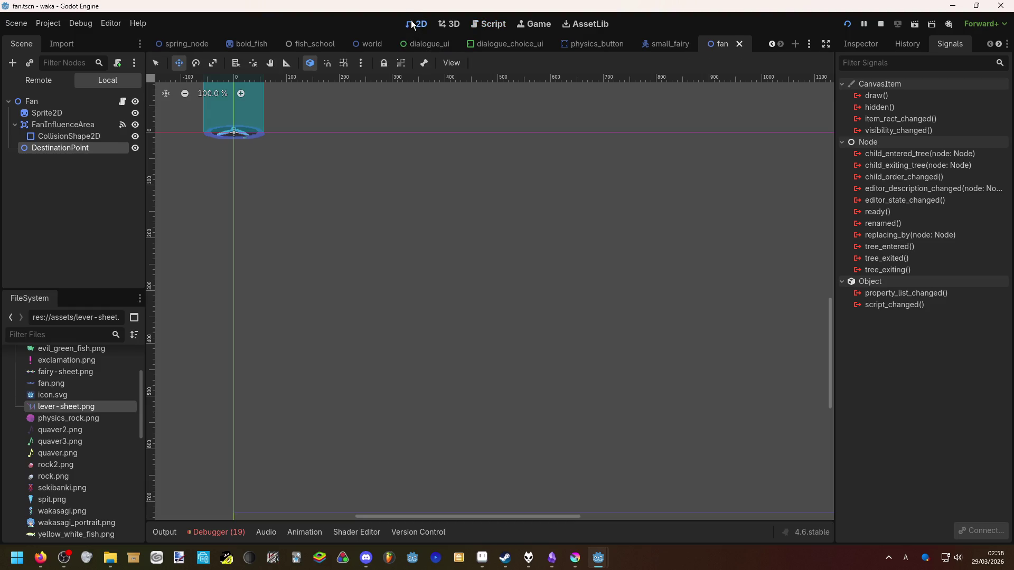
{"action": "scroll", "coordinate": [370, 213], "scroll_direction": "down", "scroll_amount": 8}
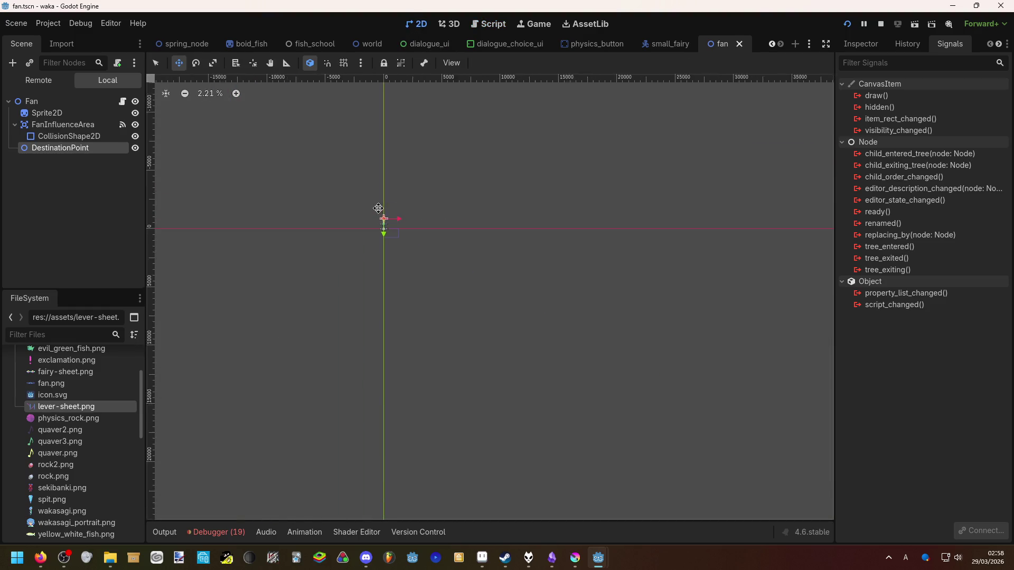
{"action": "scroll", "coordinate": [390, 223], "scroll_direction": "up", "scroll_amount": 10}
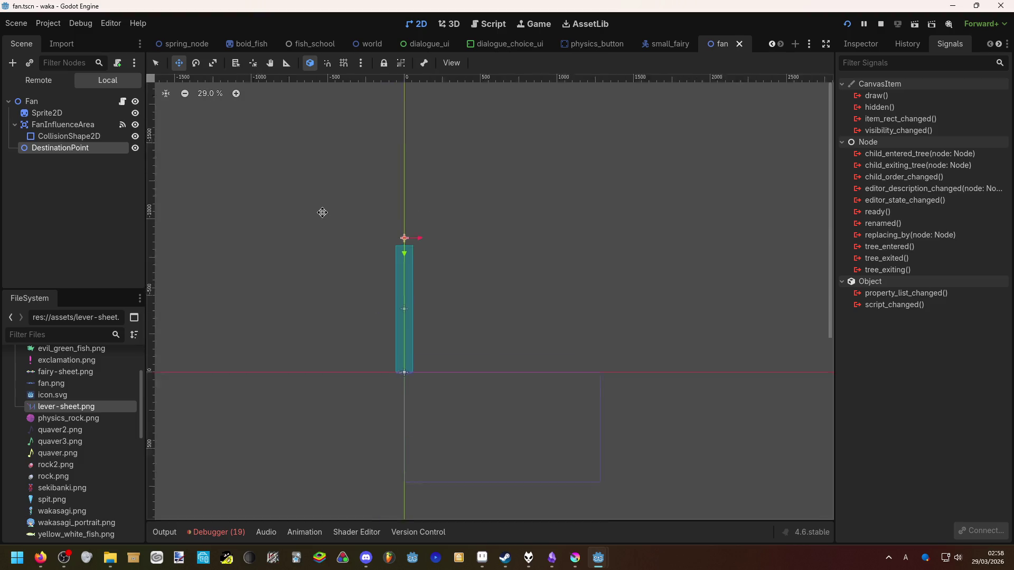
{"action": "left_click", "coordinate": [862, 44]}
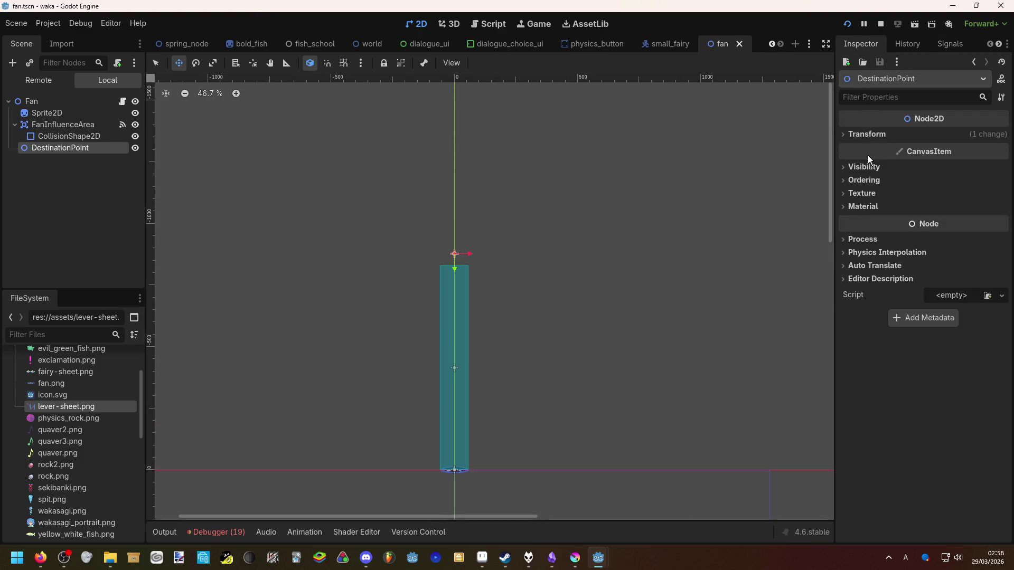
{"action": "left_click", "coordinate": [870, 137]}
{"action": "left_click", "coordinate": [952, 164]}
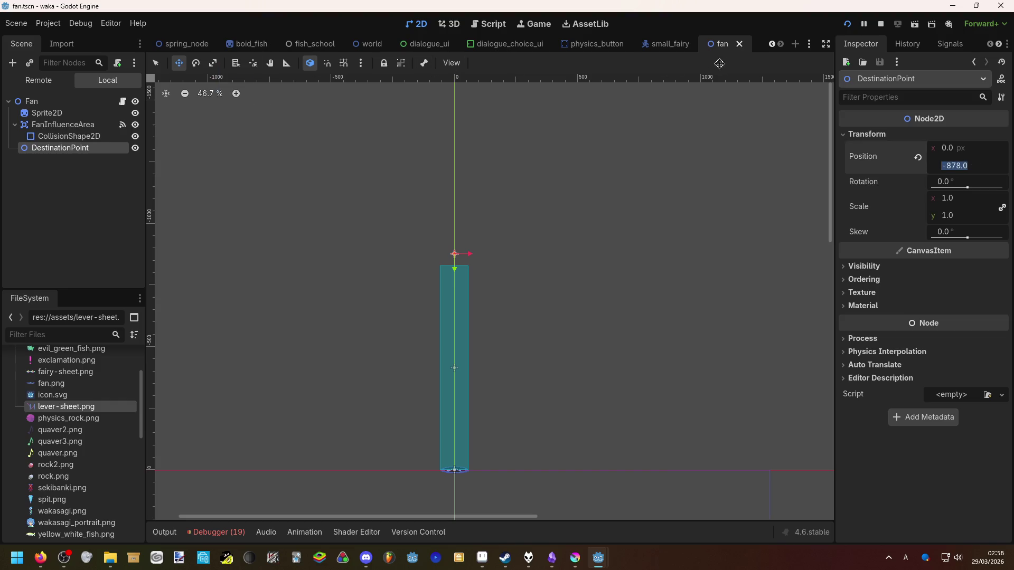
Return to the main scene and open the EpicPuzzle script
{"action": "left_click", "coordinate": [771, 44]}
{"action": "left_click", "coordinate": [772, 43]}
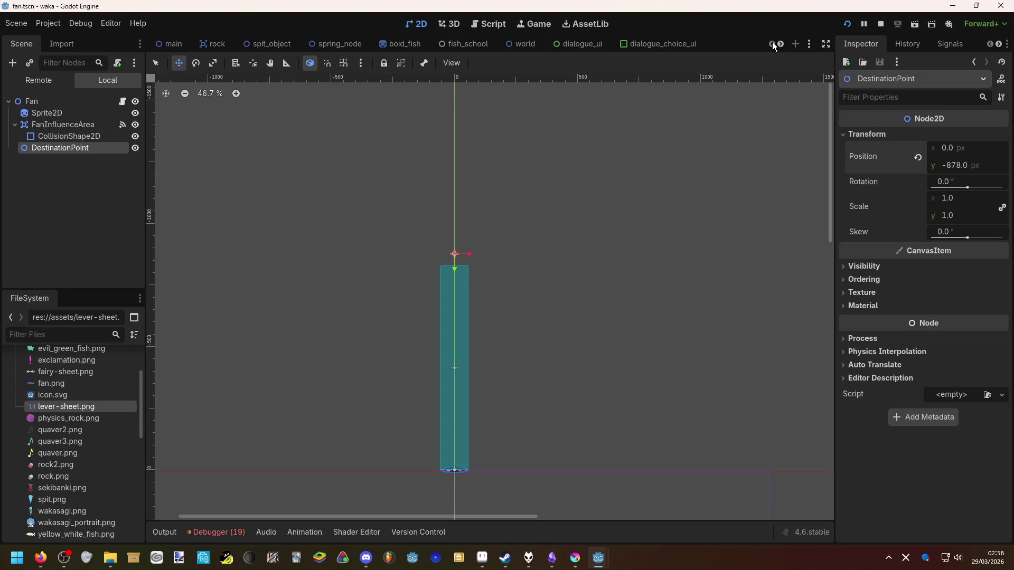
{"action": "left_click", "coordinate": [173, 44]}
{"action": "scroll", "coordinate": [68, 200], "scroll_direction": "down", "scroll_amount": 3}
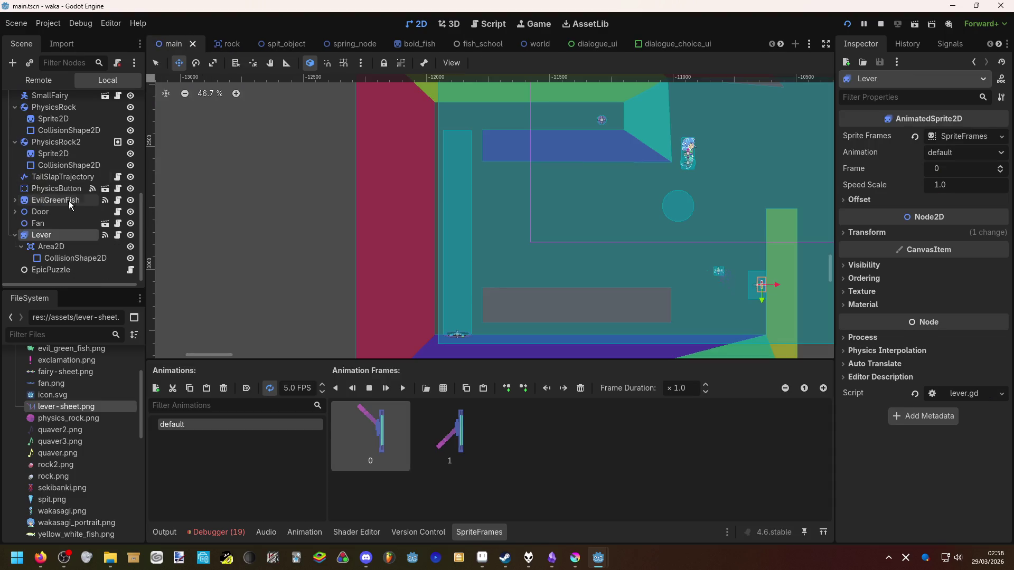
{"action": "left_click", "coordinate": [130, 270]}
Make the flipped y -20 and set unflipped fan.destination_point.position = Vector2(0, -878.0)
{"action": "left_click", "coordinate": [527, 227]}
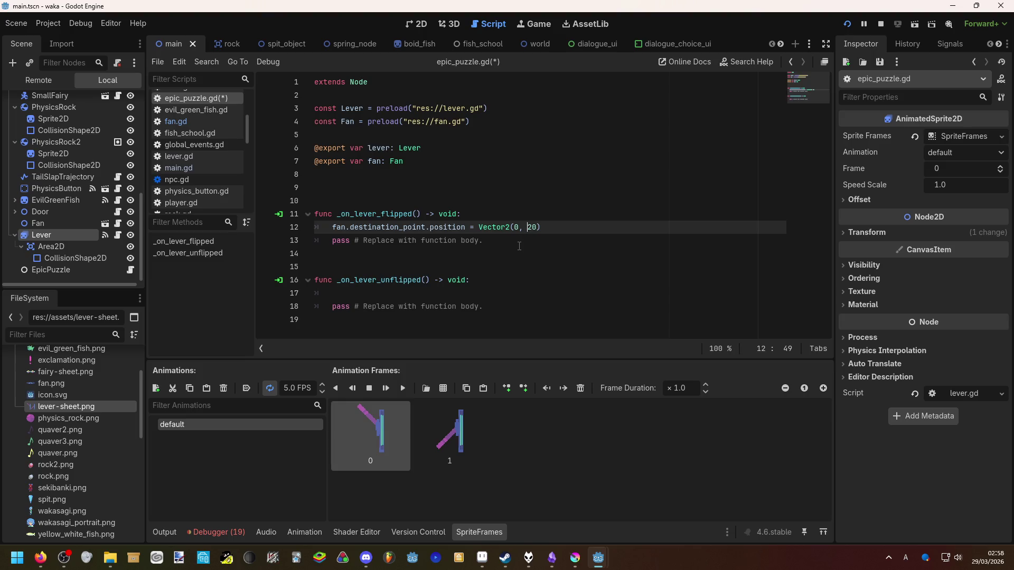
{"action": "type", "text": "-"}
{"action": "left_click", "coordinate": [507, 293]}
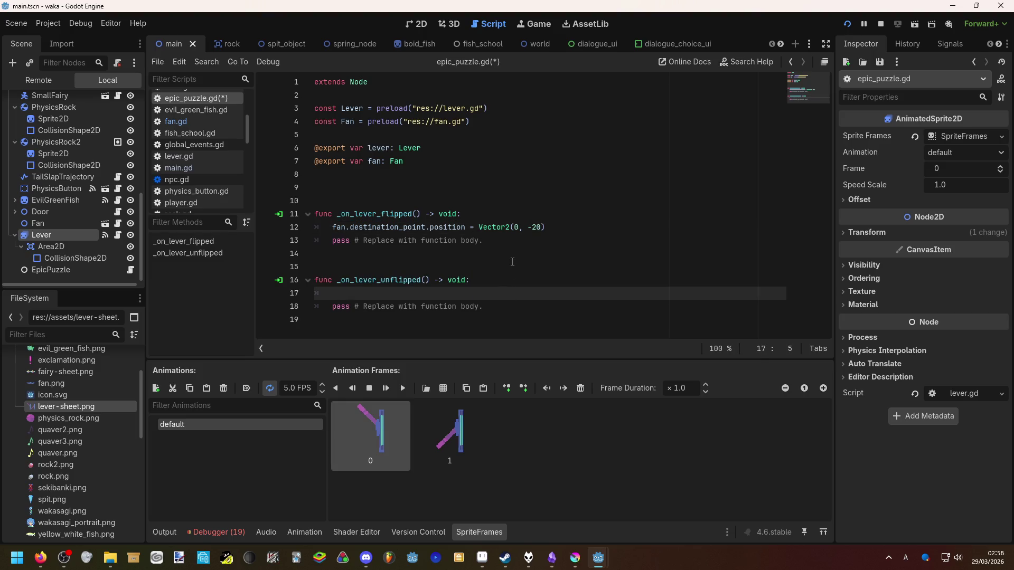
{"action": "type", "text": "f"}
{"action": "key", "text": "Return"}
{"action": "type", "text": ".d"}
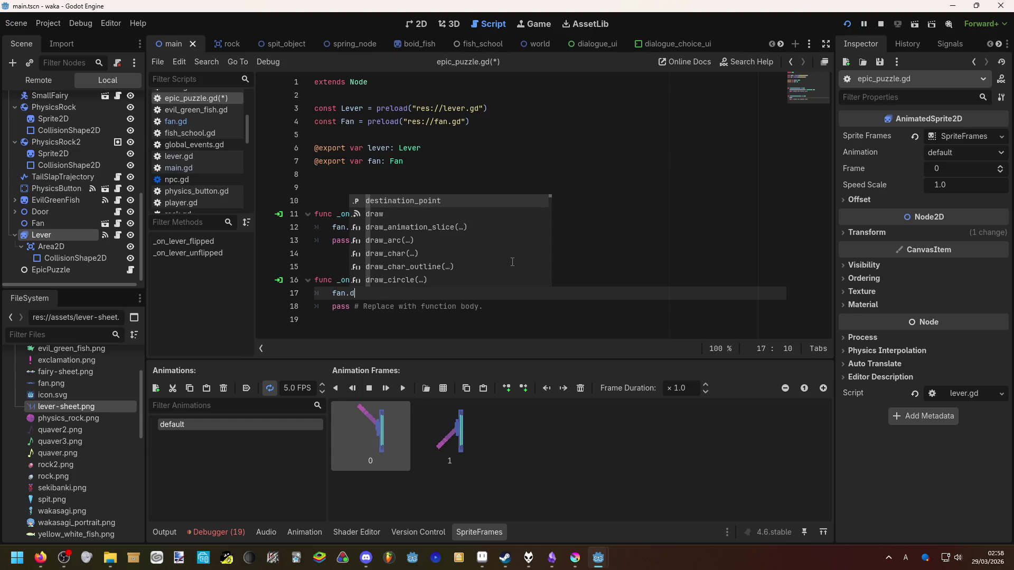
{"action": "key", "text": "Return"}
{"action": "type", "text": ".po"}
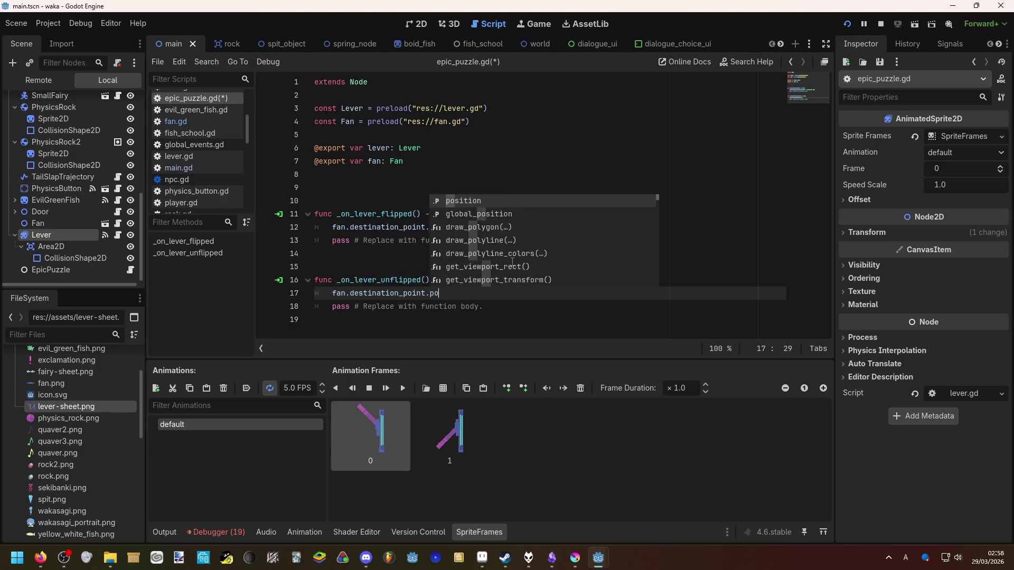
{"action": "key", "text": "Return"}
{"action": "type", "text": "= Vec"}
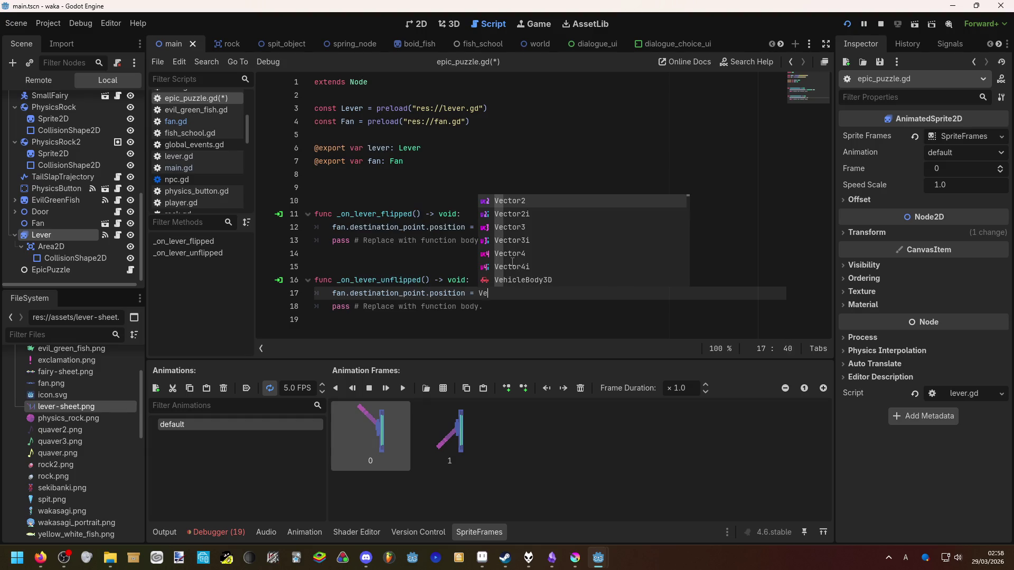
{"action": "key", "text": "Return"}
{"action": "type", "text": ")"}
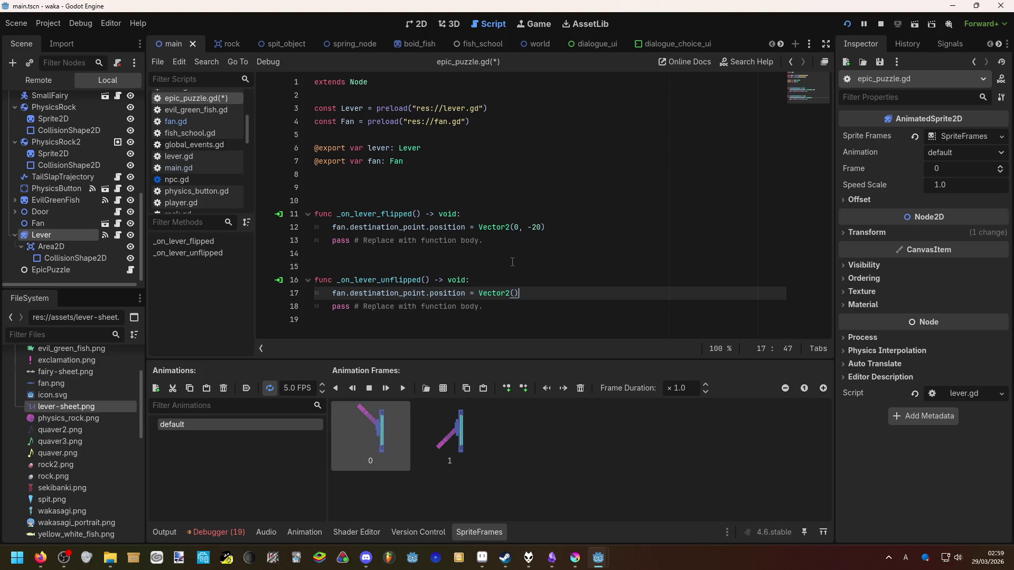
{"action": "type", "text": "-878.0"}
{"action": "key", "text": "Left"}
{"action": "key", "text": "Left"}
{"action": "key", "text": "Left"}
{"action": "type", "text": "0,"}
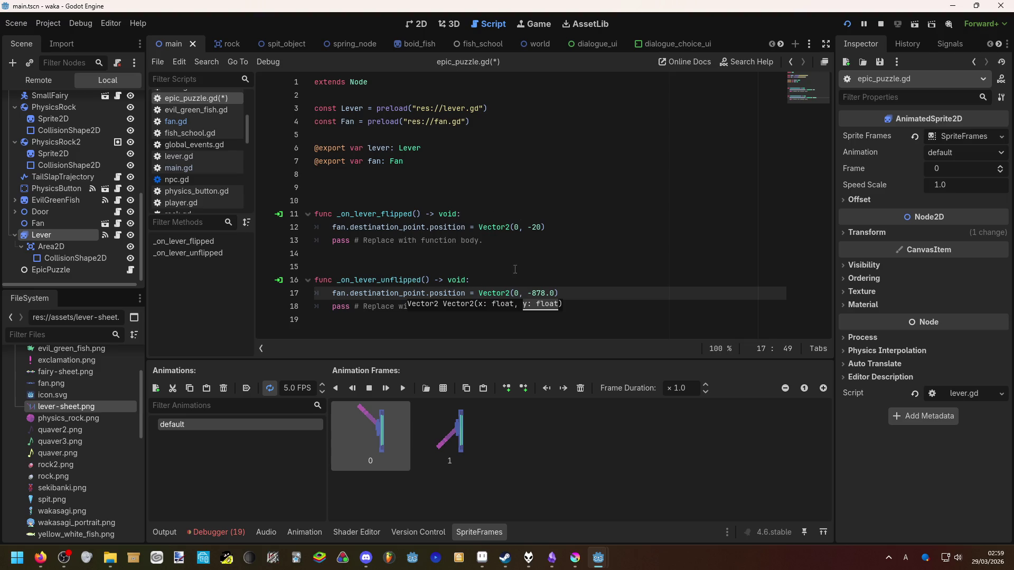
Save the script, glance at the Fan scene, and return to the main scene
{"action": "key", "text": "Up"}
{"action": "key", "text": "Up"}
{"action": "key", "text": "Up"}
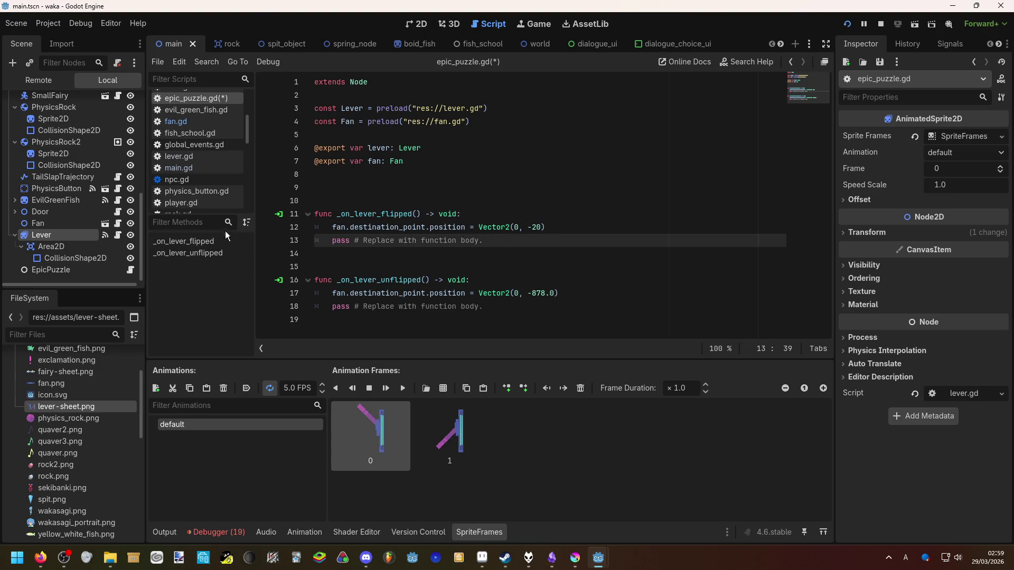
{"action": "key", "text": "Up"}
{"action": "key", "text": "ctrl+s"}
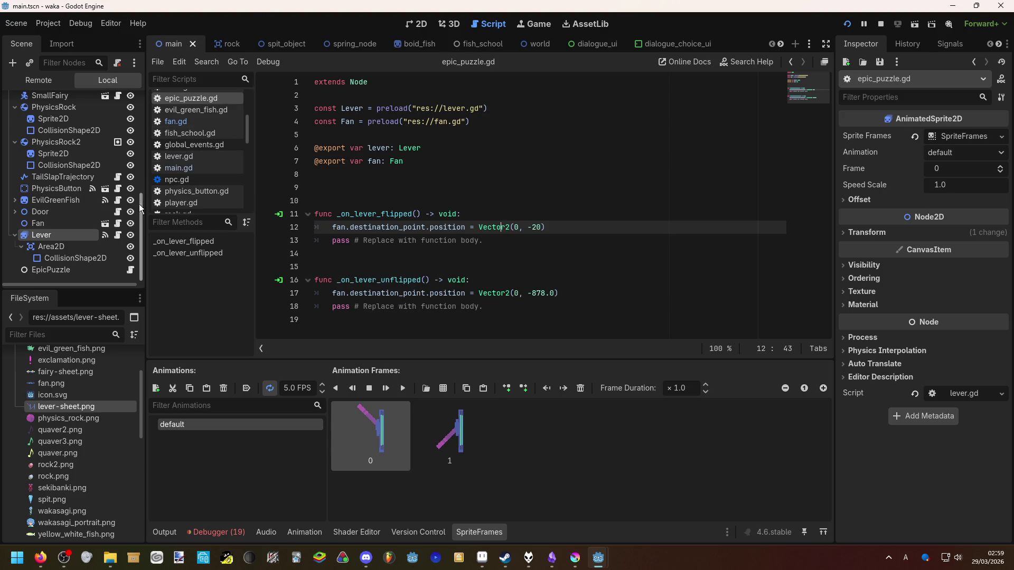
{"action": "left_click", "coordinate": [108, 223]}
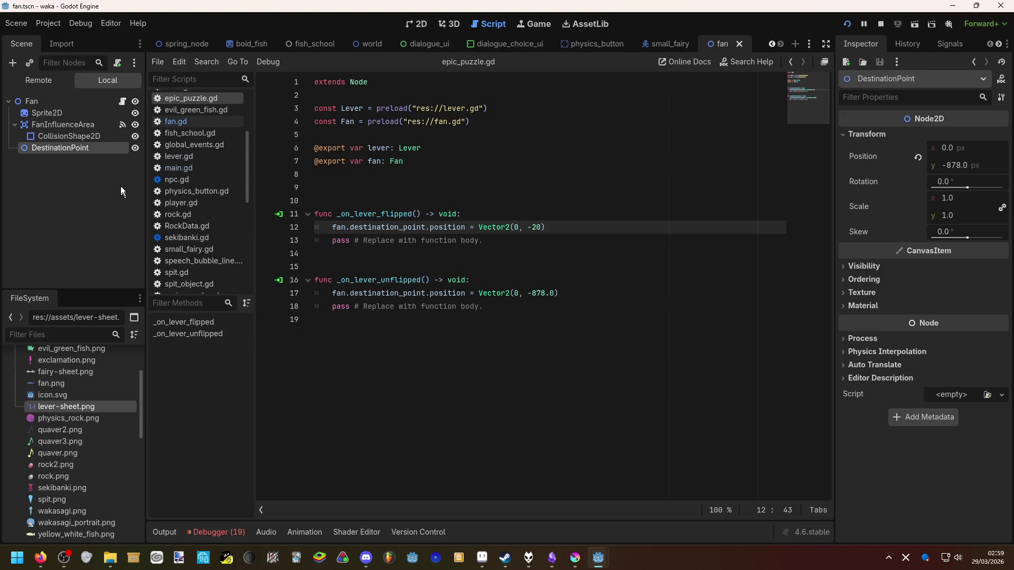
{"action": "left_click", "coordinate": [772, 43]}
{"action": "left_click", "coordinate": [773, 44]}
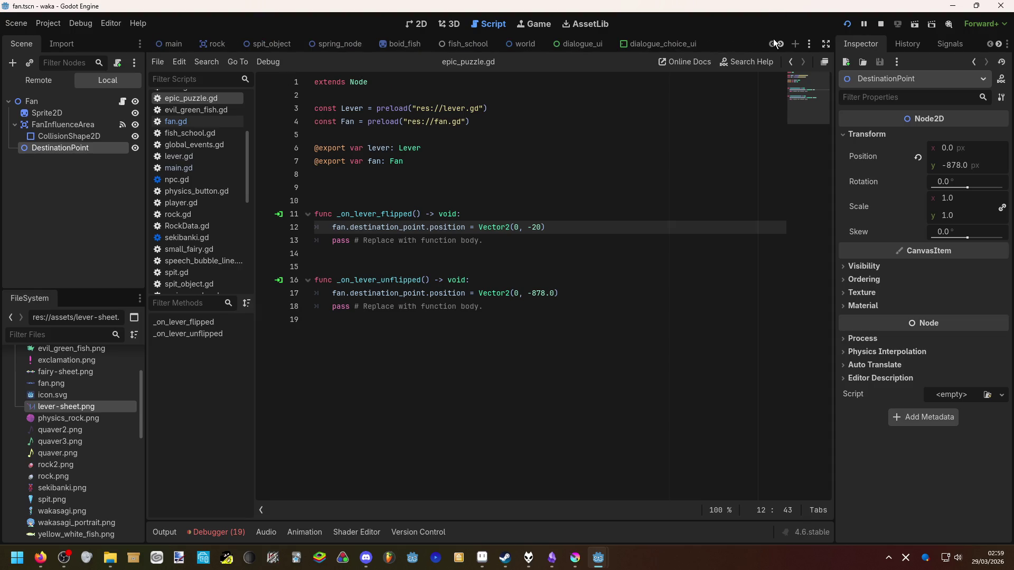
{"action": "left_click", "coordinate": [772, 43]}
{"action": "left_click", "coordinate": [174, 44]}
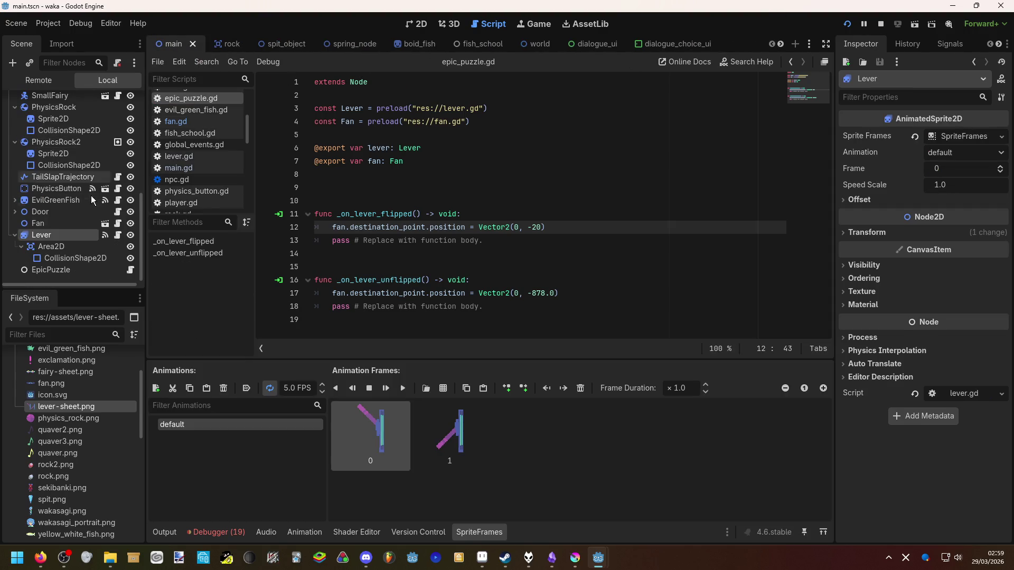
{"action": "scroll", "coordinate": [91, 195], "scroll_direction": "down", "scroll_amount": 3}
Add fan.influence_area.position = Vector2(0, 50), checking FanInfluenceArea's Transform, then run the game
{"action": "left_click", "coordinate": [583, 292]}
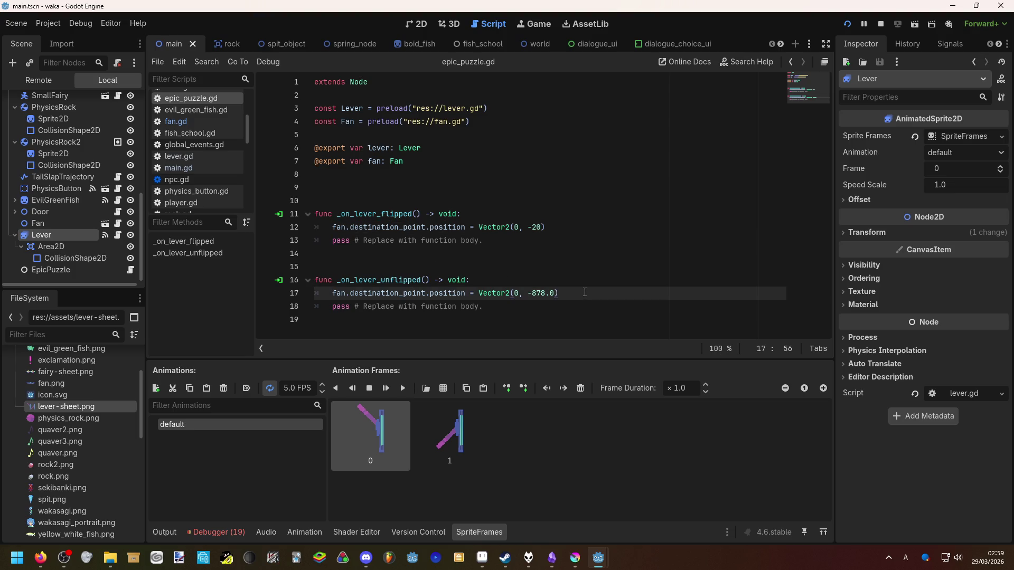
{"action": "key", "text": "Return"}
{"action": "type", "text": "fan"}
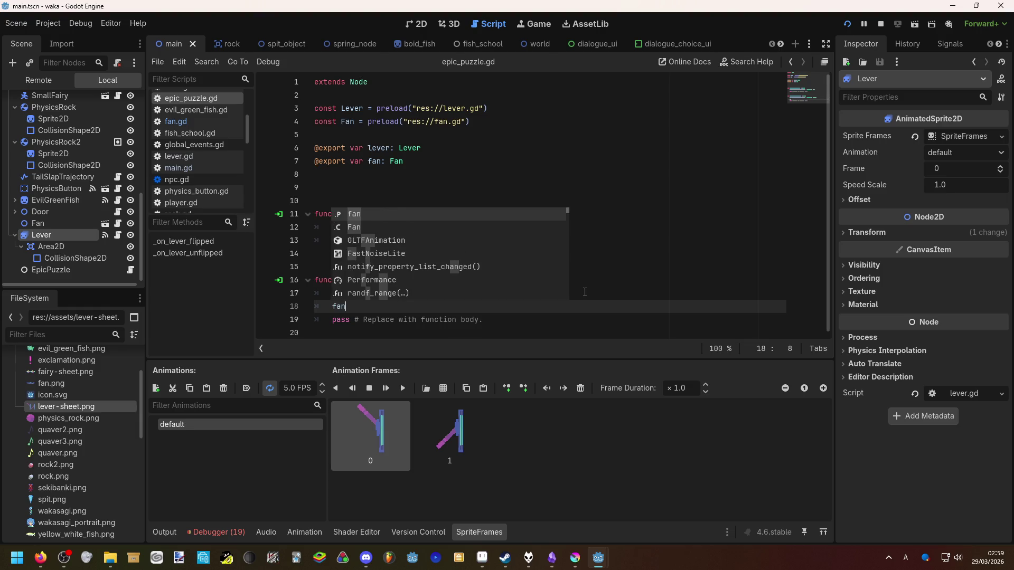
{"action": "type", "text": ".i"}
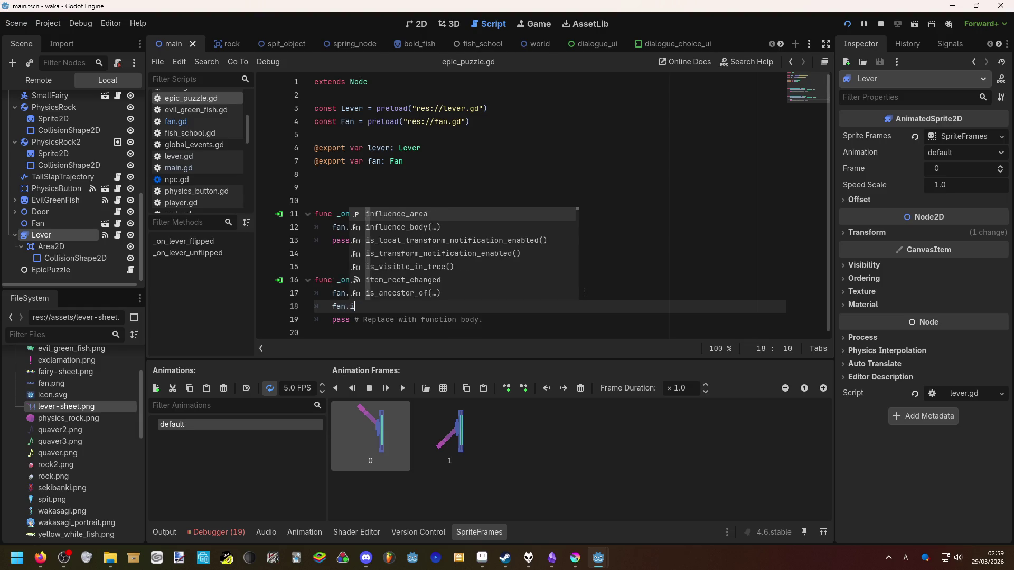
{"action": "key", "text": "Return"}
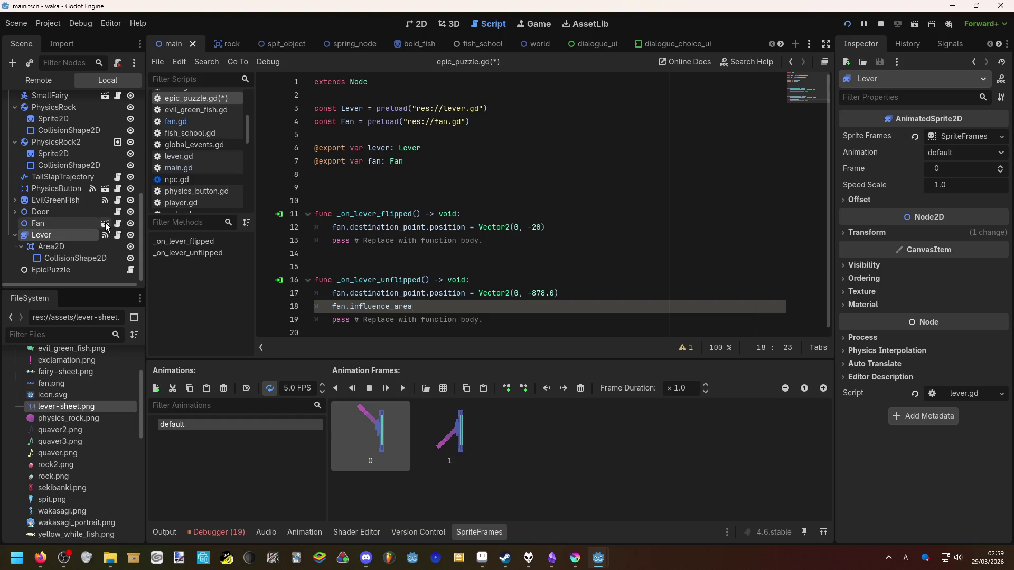
{"action": "left_click", "coordinate": [105, 223]}
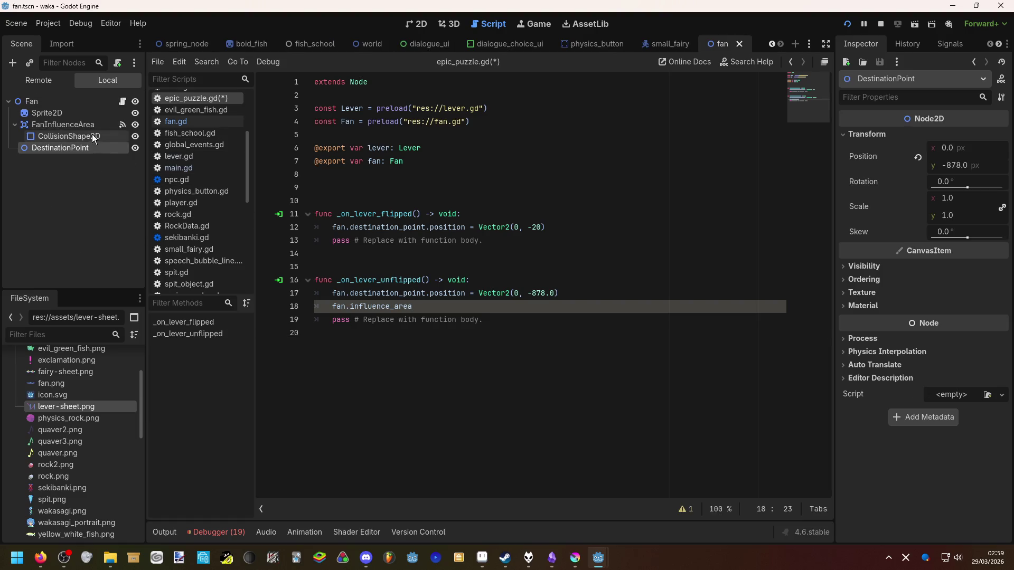
{"action": "left_click", "coordinate": [86, 124]}
{"action": "left_click", "coordinate": [893, 318]}
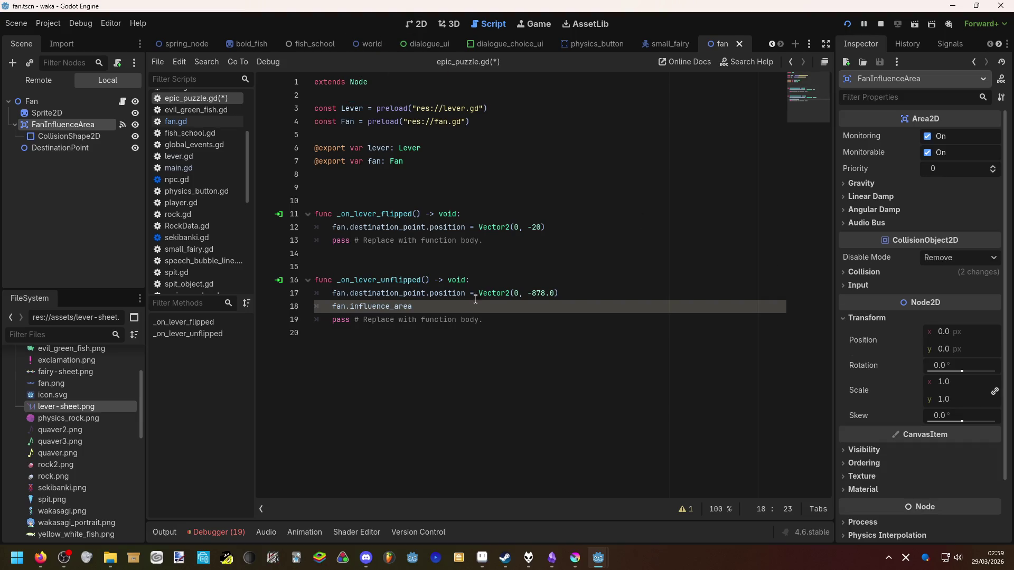
{"action": "type", "text": "position = "}
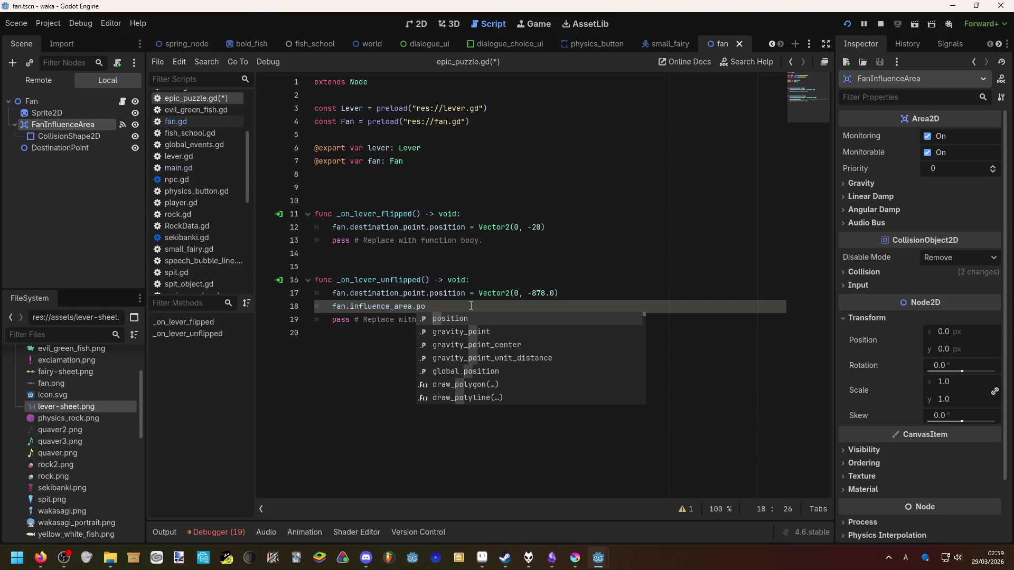
{"action": "type", "text": "Vector2."}
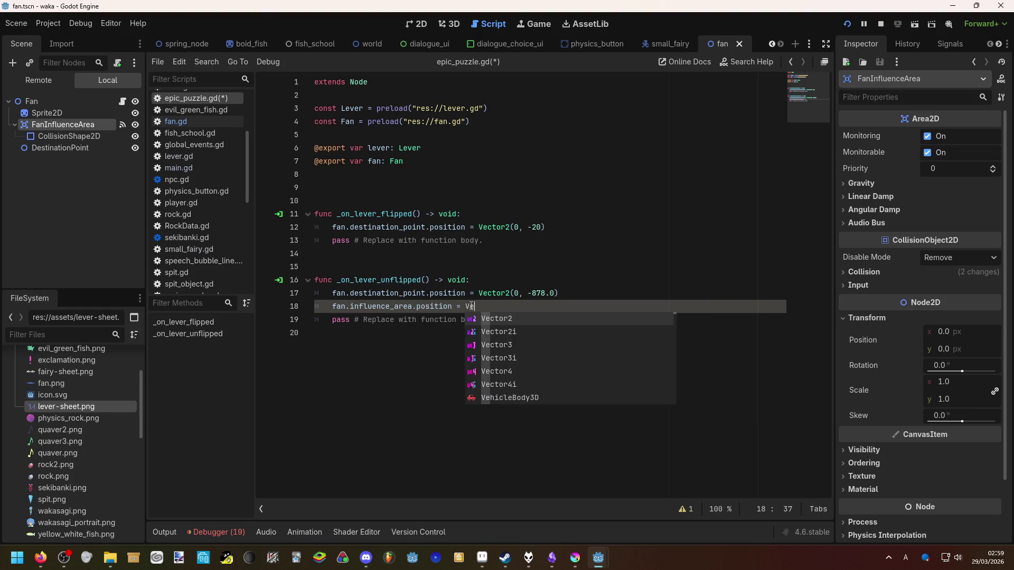
{"action": "key", "text": "BackSpace"}
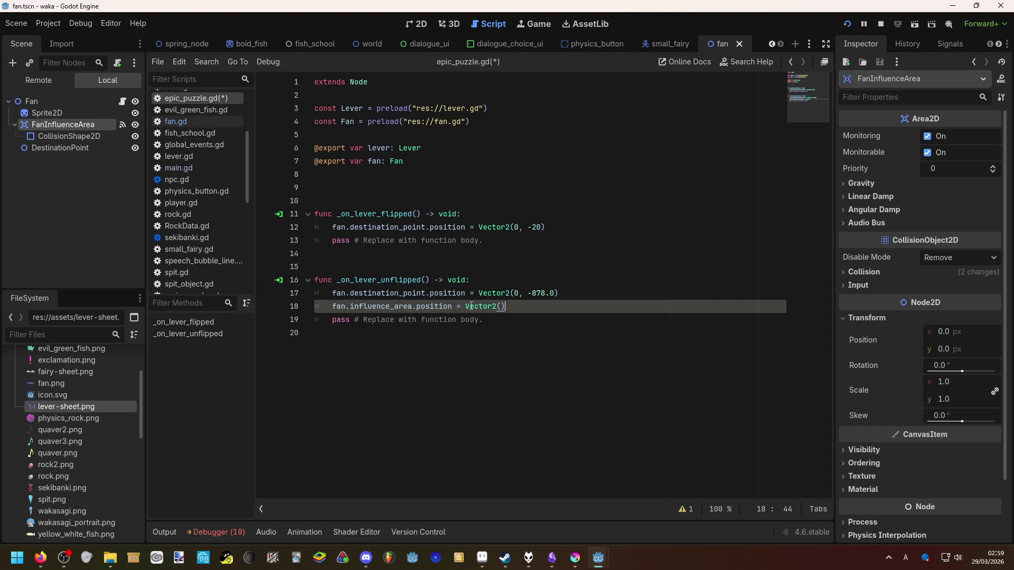
{"action": "type", "text": "0, 50"}
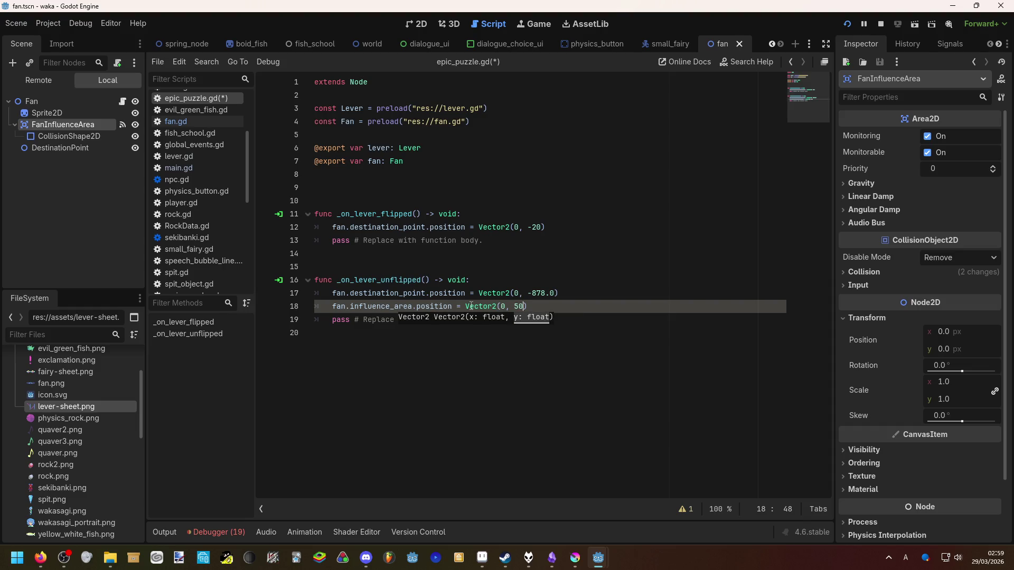
{"action": "key", "text": "Up"}
{"action": "key", "text": "Up"}
{"action": "key", "text": "Up"}
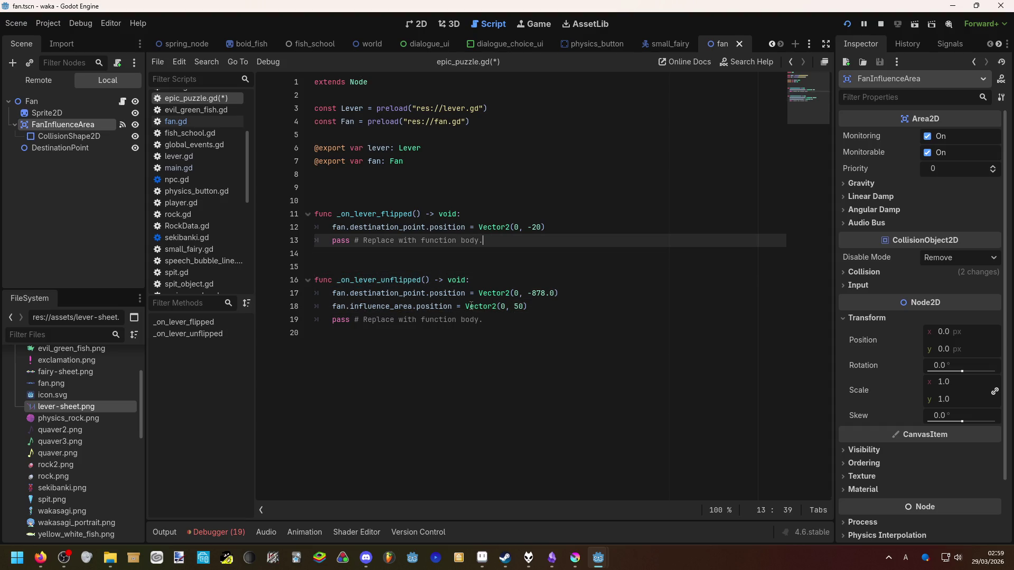
{"action": "key", "text": "F5"}
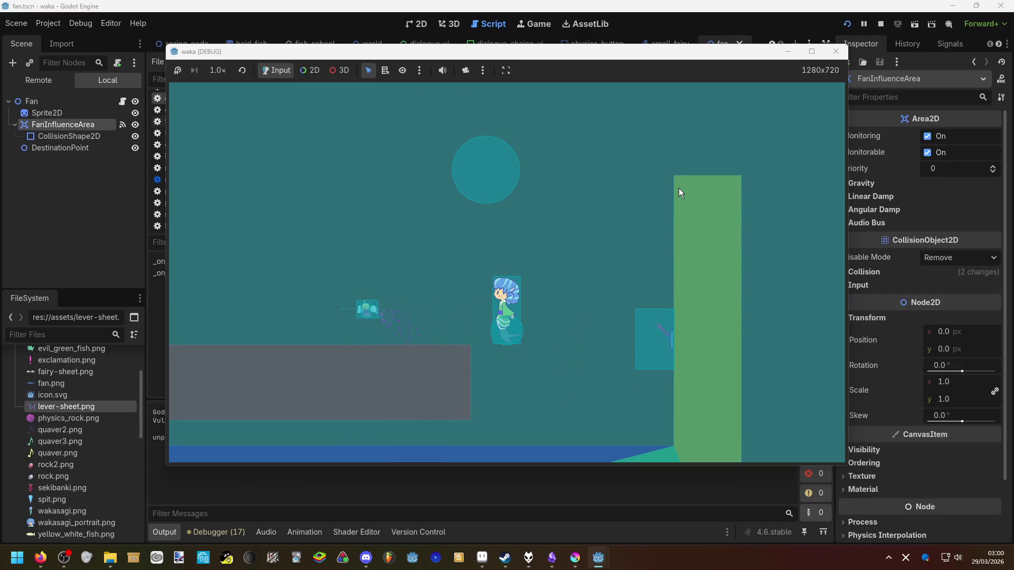
Swim the character left and up past the blue ledge, then stop the game with F8
{"action": "key", "text": "Left"}
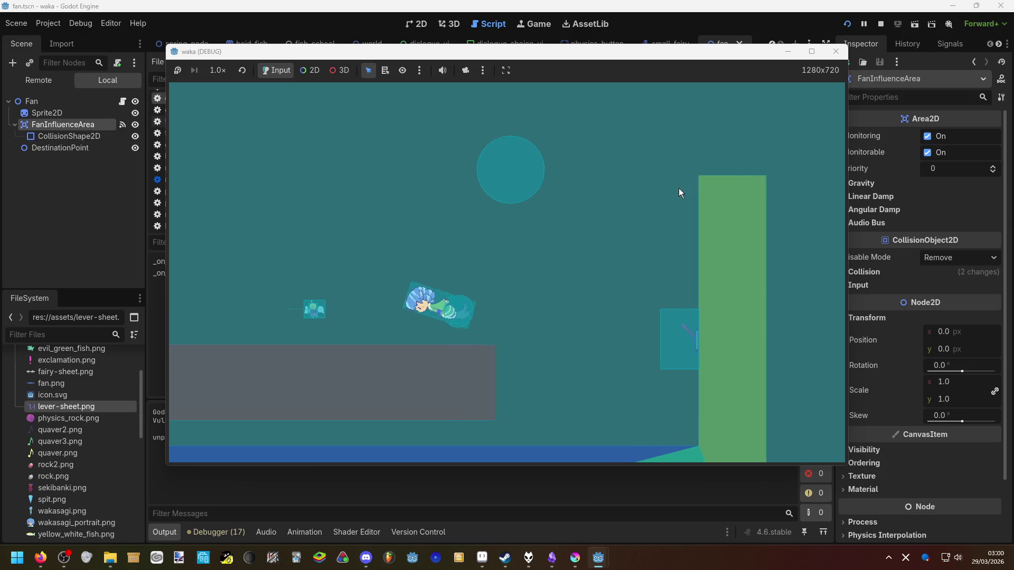
{"action": "key", "text": "Up"}
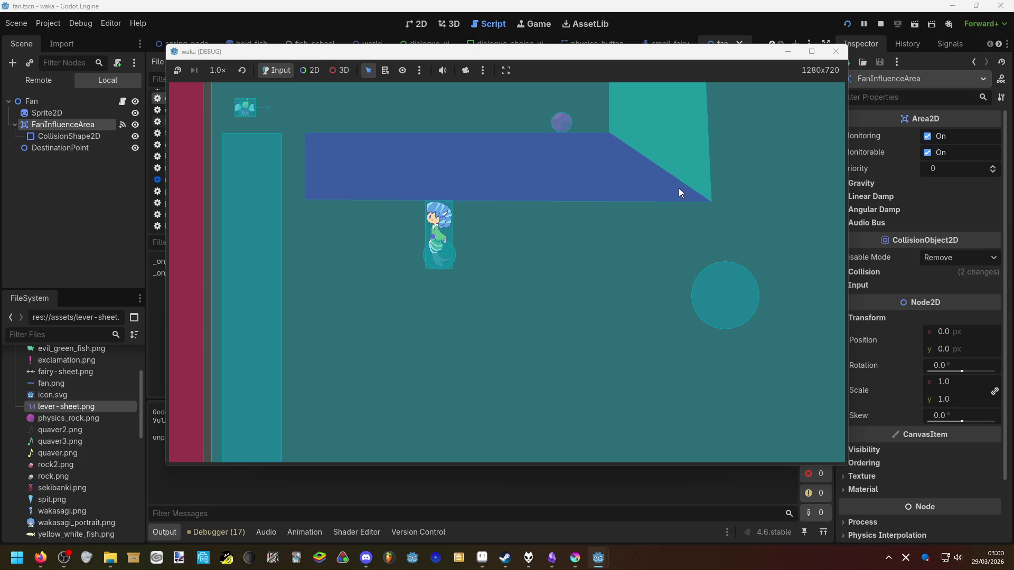
{"action": "key", "text": "Down"}
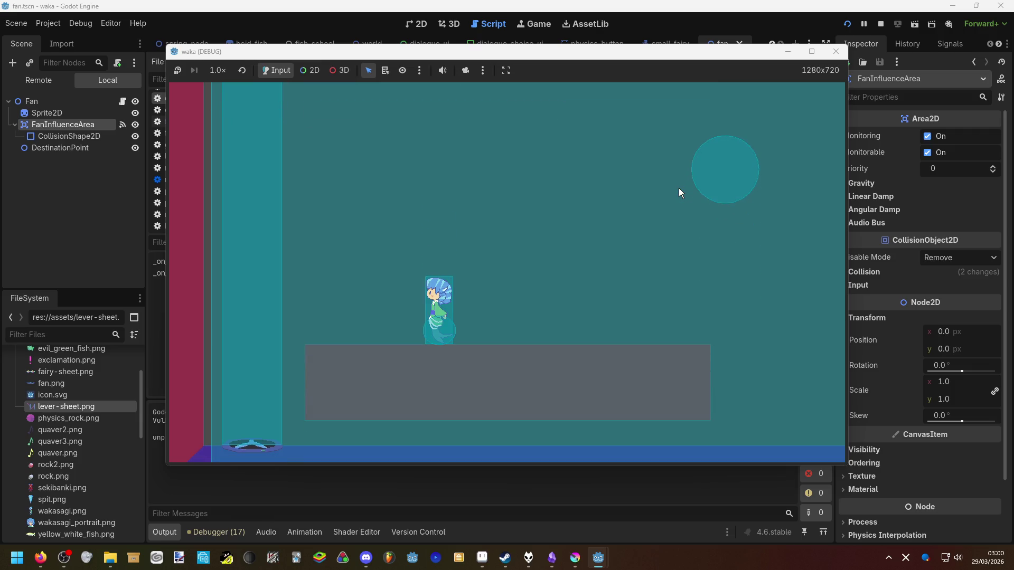
{"action": "key", "text": "Up"}
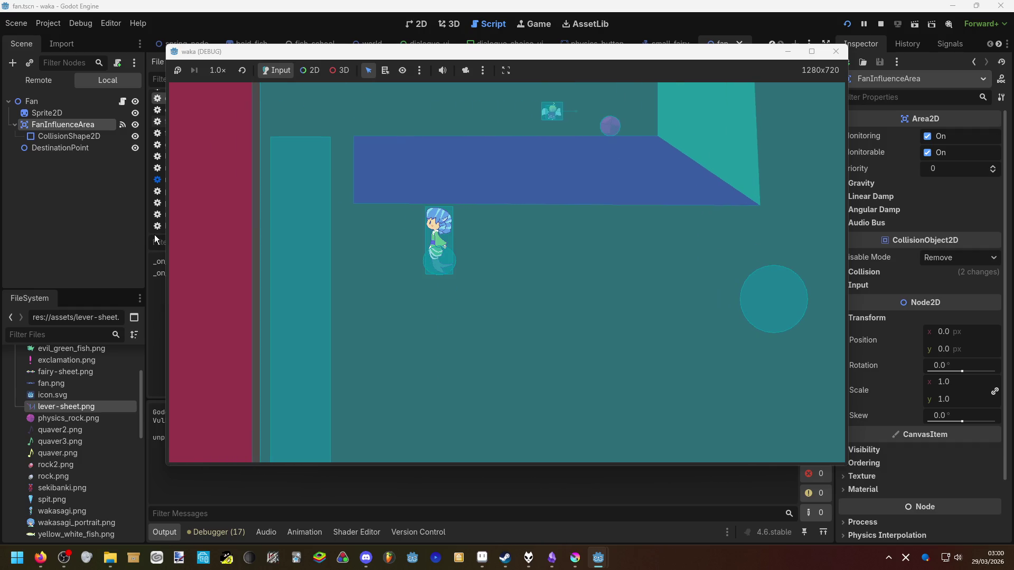
{"action": "key", "text": "F8"}
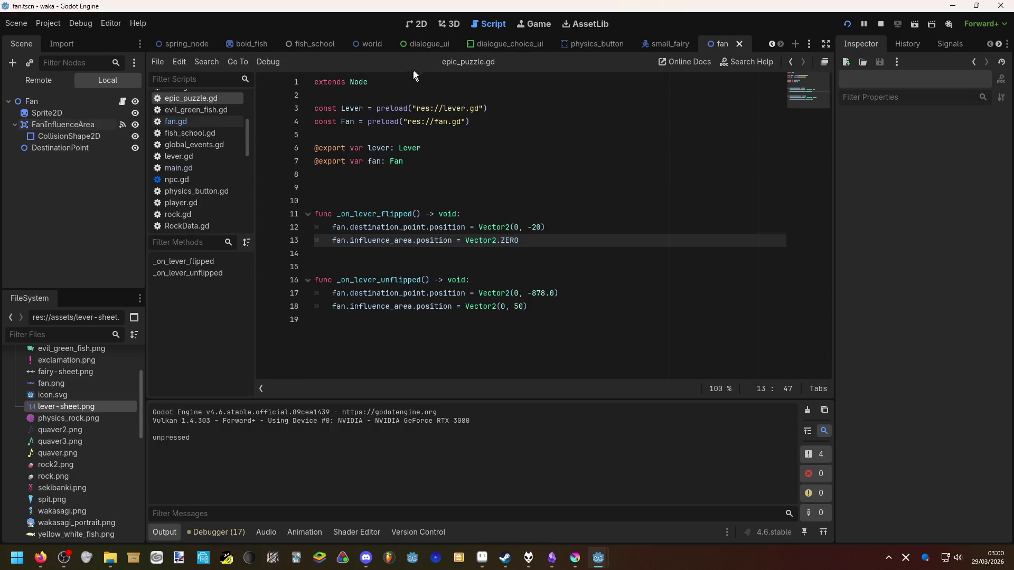
Return to the main scene and open the Lever's lever.gd script
{"action": "left_click", "coordinate": [422, 26]}
{"action": "scroll", "coordinate": [404, 274], "scroll_direction": "down", "scroll_amount": 5}
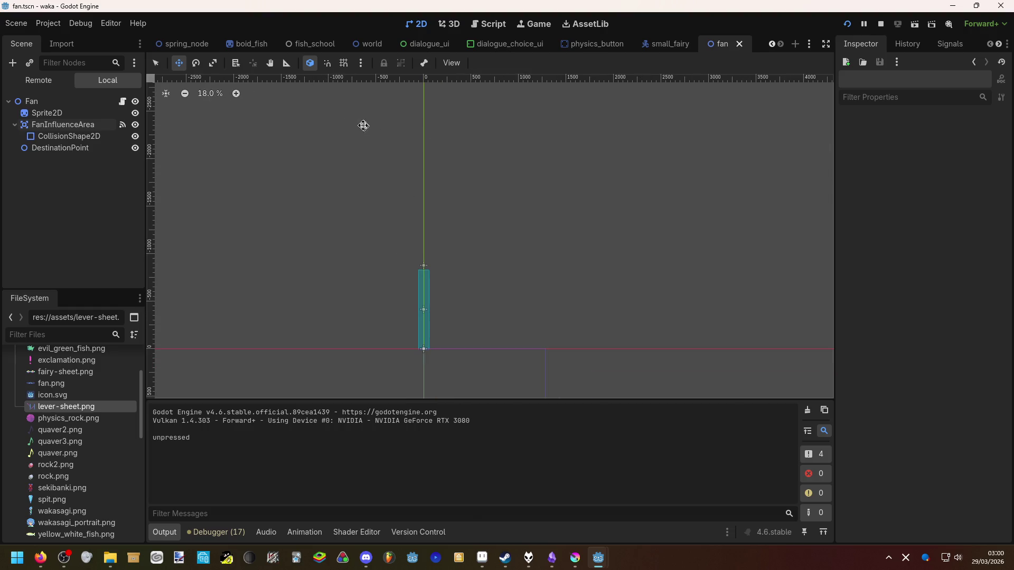
{"action": "left_click", "coordinate": [769, 46]}
{"action": "left_click", "coordinate": [768, 46]}
{"action": "left_click", "coordinate": [770, 46]}
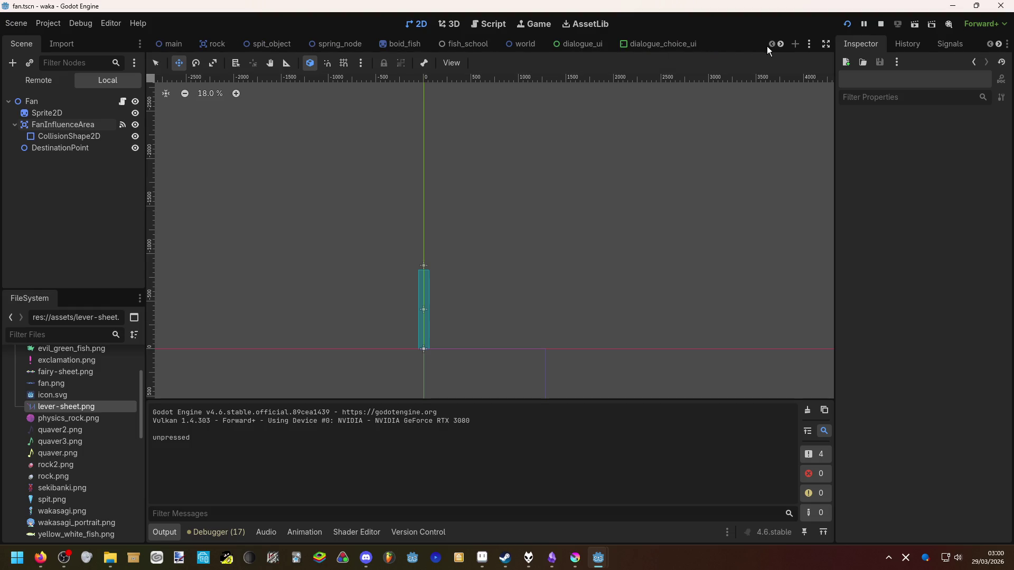
{"action": "left_click", "coordinate": [166, 49]}
{"action": "scroll", "coordinate": [59, 191], "scroll_direction": "down", "scroll_amount": 3}
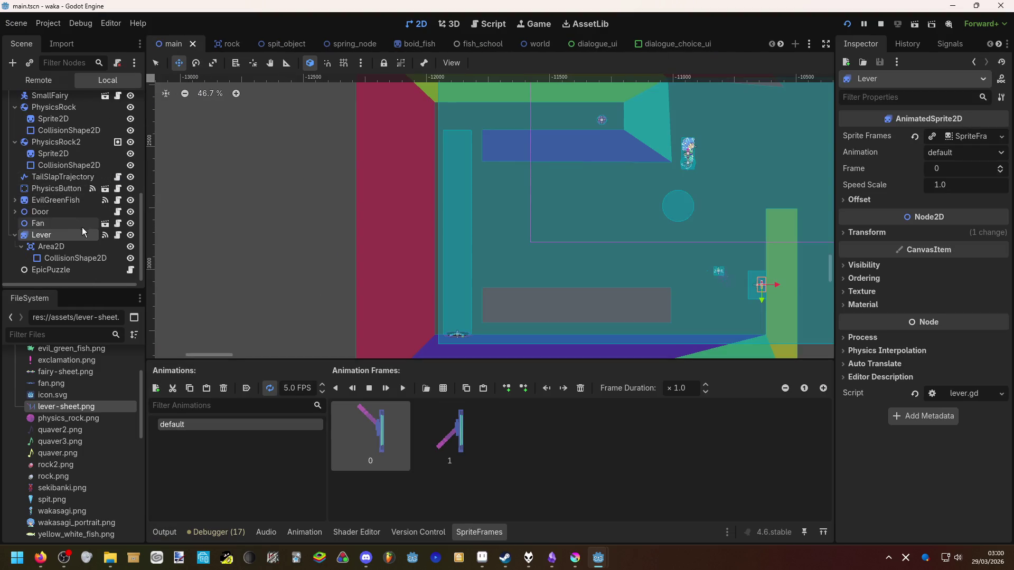
{"action": "left_click", "coordinate": [118, 235]}
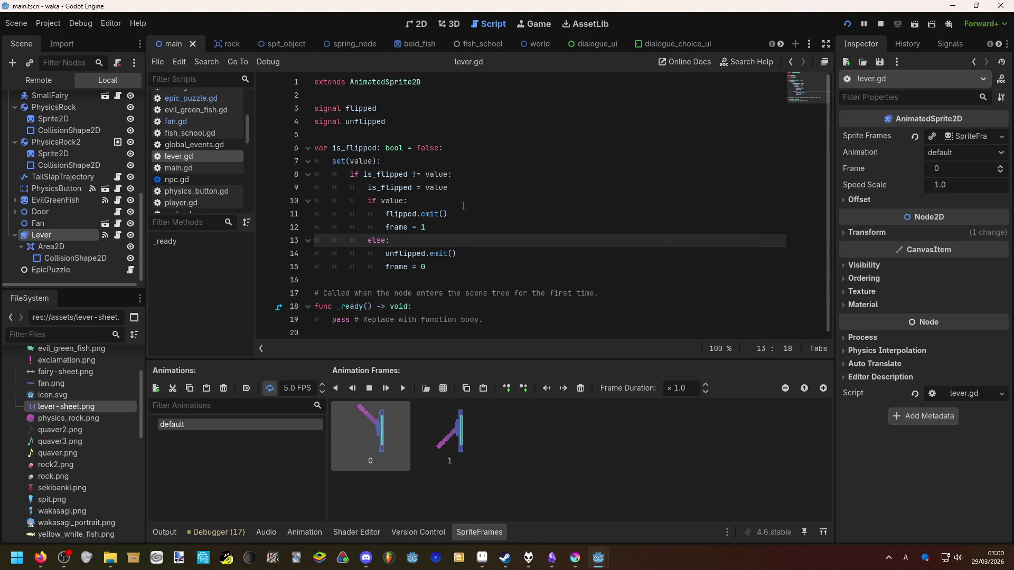
Add a new line below _ready in lever.gd and begin a func _input definition
{"action": "mouse_move", "coordinate": [405, 199]}
{"action": "left_click", "coordinate": [445, 301]}
{"action": "left_click", "coordinate": [509, 325]}
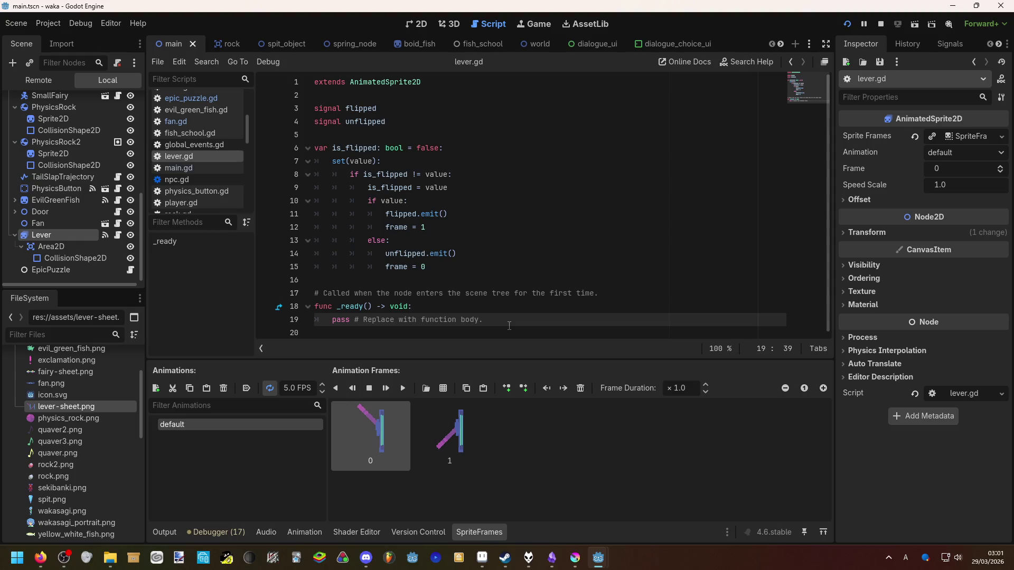
{"action": "key", "text": "Return"}
{"action": "key", "text": "Down"}
{"action": "type", "text": "unc"}
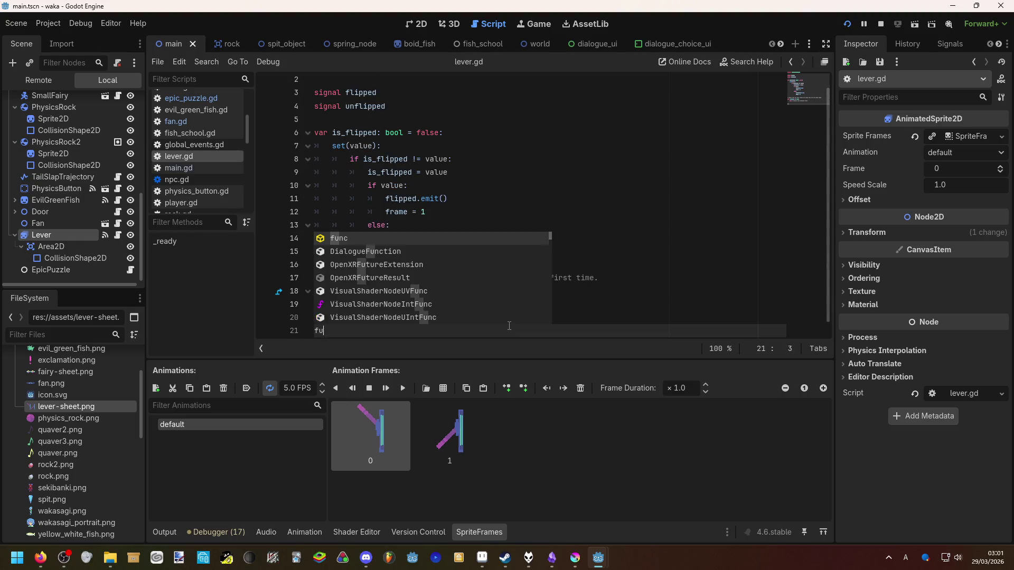
{"action": "type", "text": " _in"}
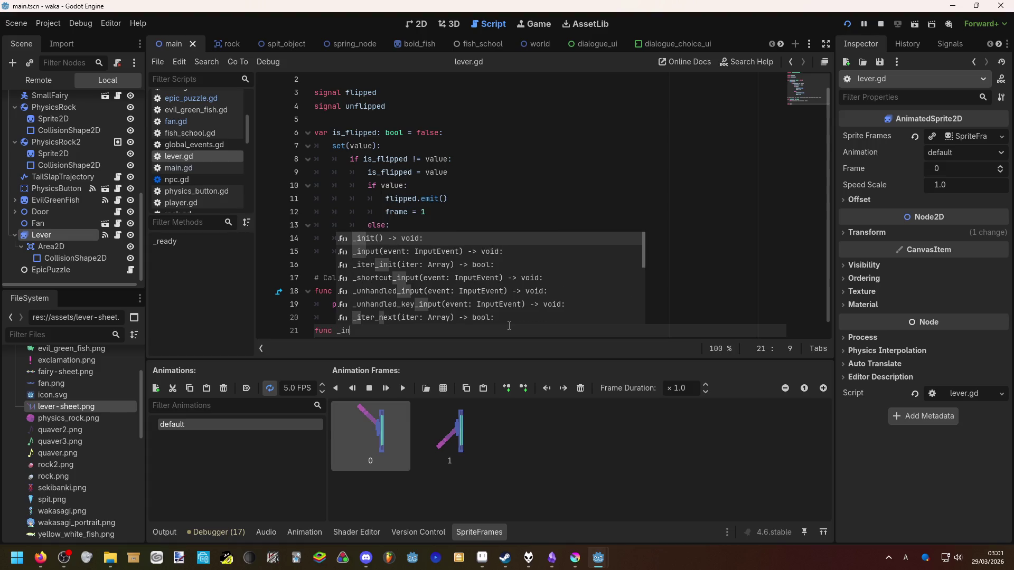
Write func _input(event) checking event.is_action_pressed("sing")
{"action": "key", "text": "Down"}
{"action": "key", "text": "Return"}
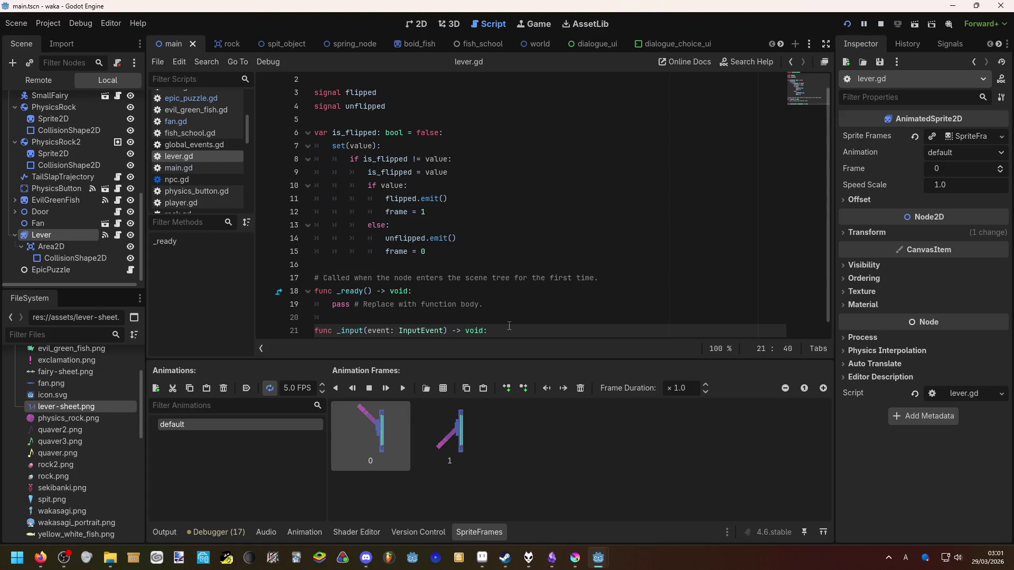
{"action": "key", "text": "Return"}
{"action": "type", "text": "e"}
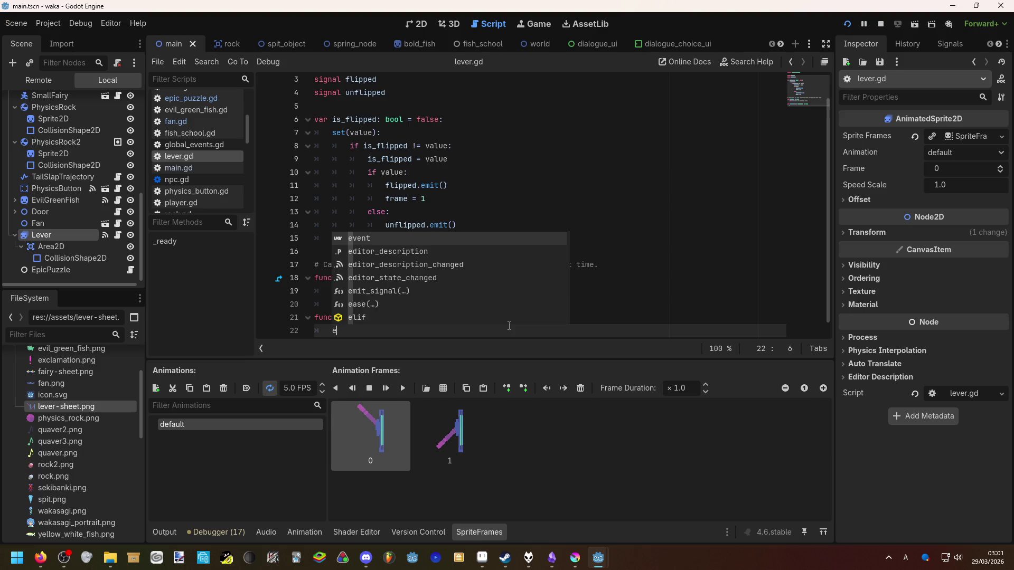
{"action": "key", "text": "Return"}
{"action": "type", "text": ".is_a"}
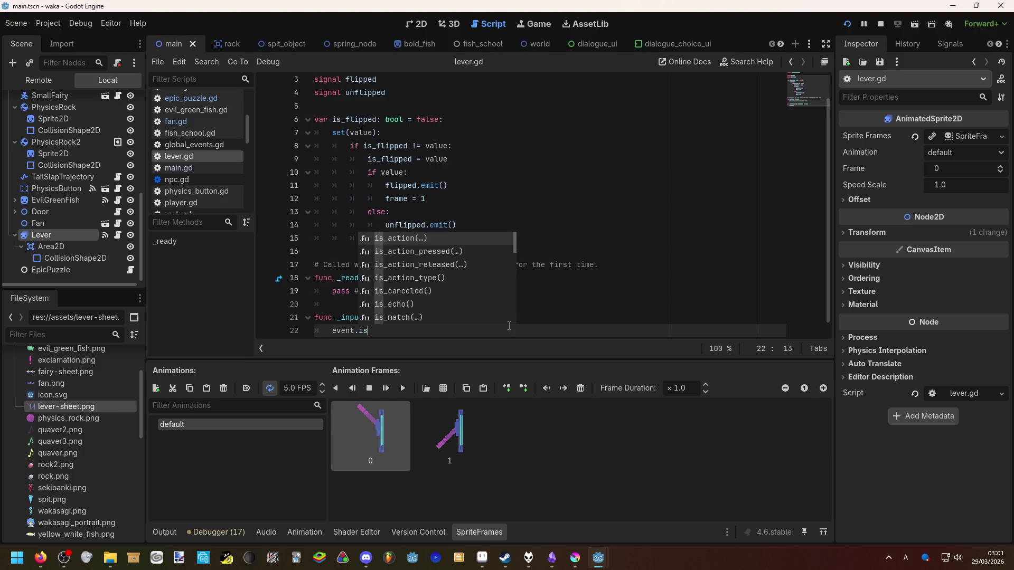
{"action": "key", "text": "Down"}
{"action": "key", "text": "Return"}
{"action": "key", "text": "Down"}
{"action": "key", "text": "Down"}
{"action": "key", "text": "Down"}
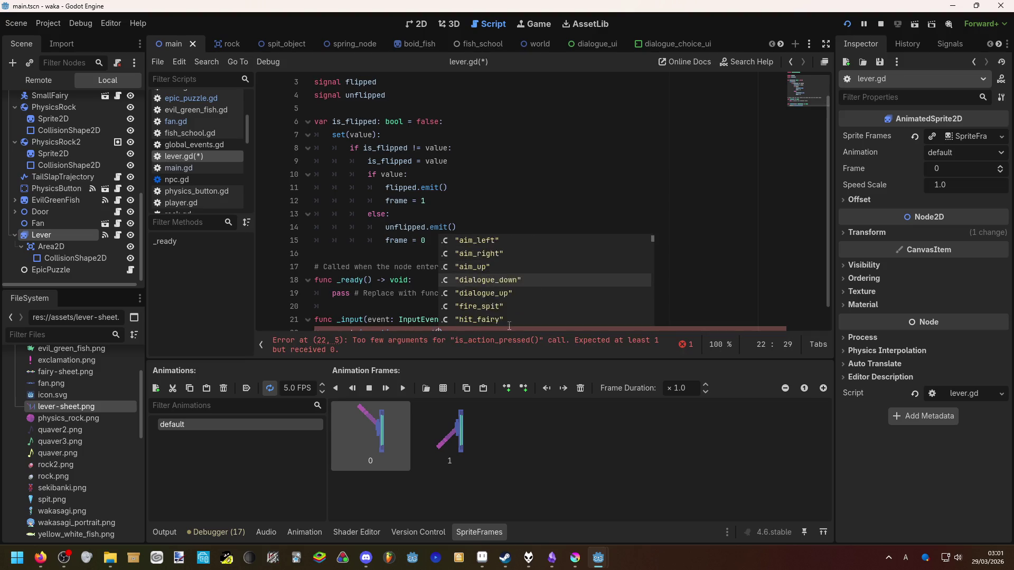
{"action": "key", "text": "Down"}
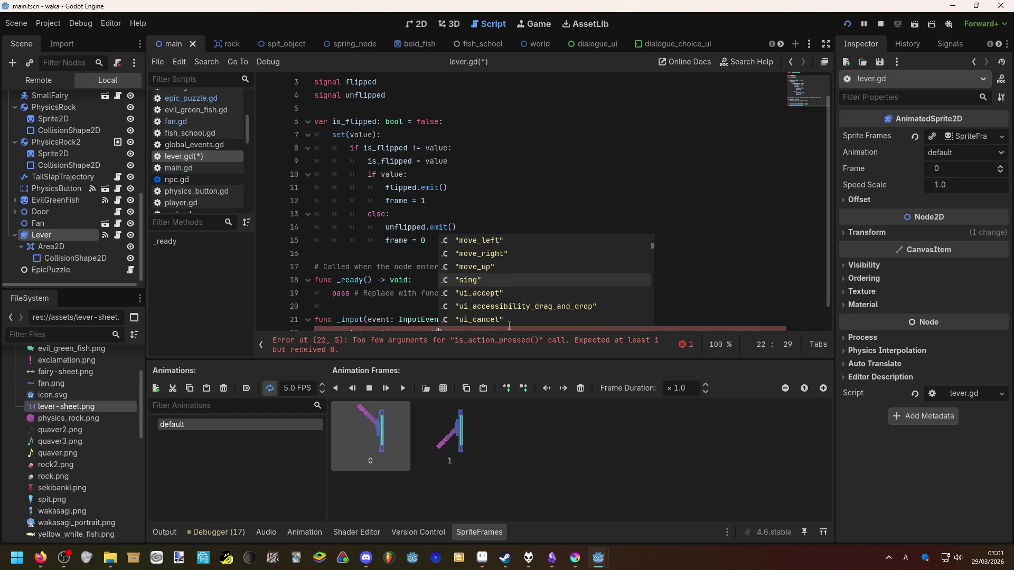
{"action": "key", "text": "Return"}
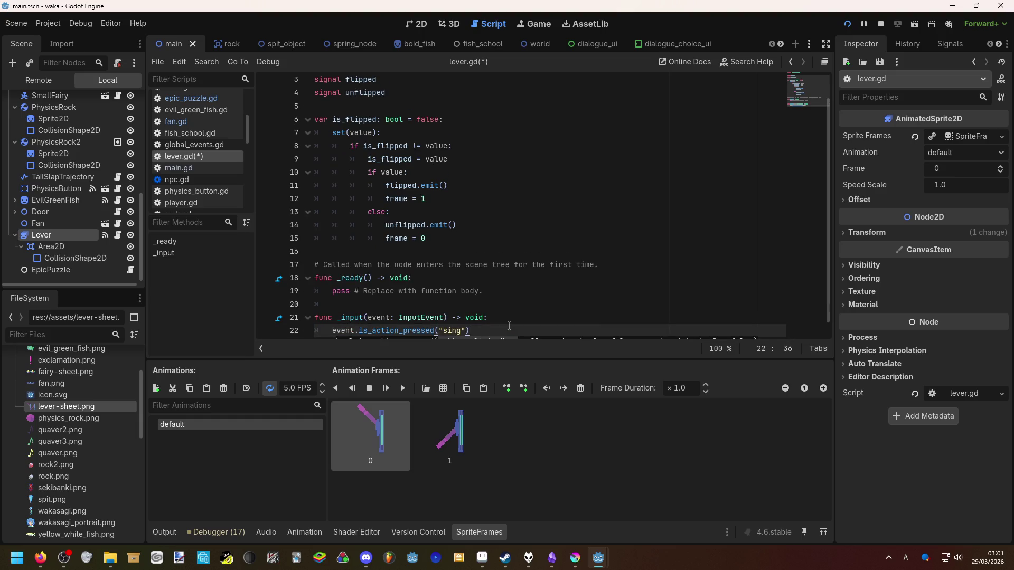
{"action": "type", "text": ":"}
{"action": "key", "text": "Return"}
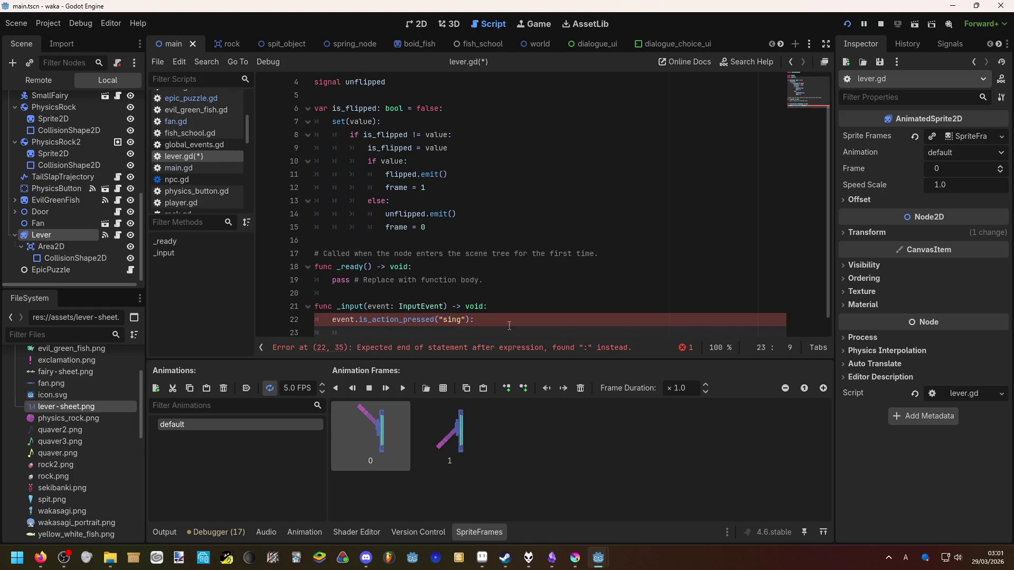
Make the check an if statement whose body sets is_flipped = !is_flipped
{"action": "type", "text": "is"}
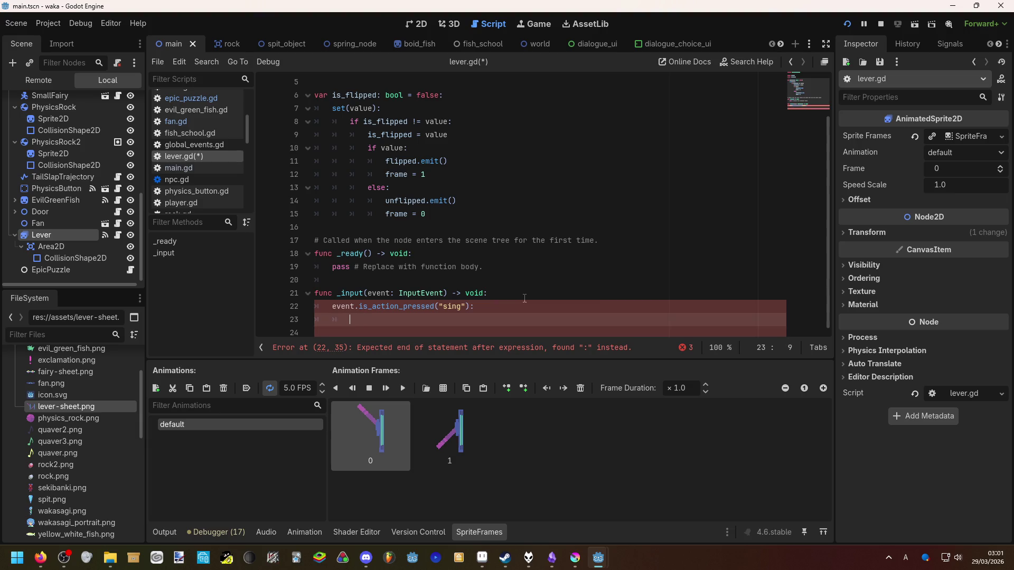
{"action": "key", "text": "Up"}
{"action": "type", "text": "if"}
{"action": "key", "text": "Down"}
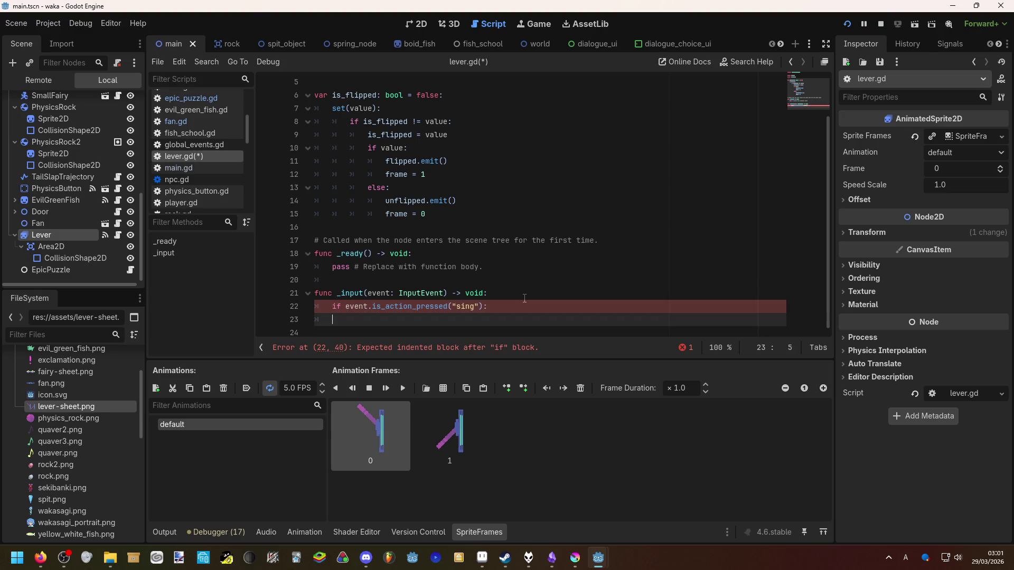
{"action": "key", "text": "Tab"}
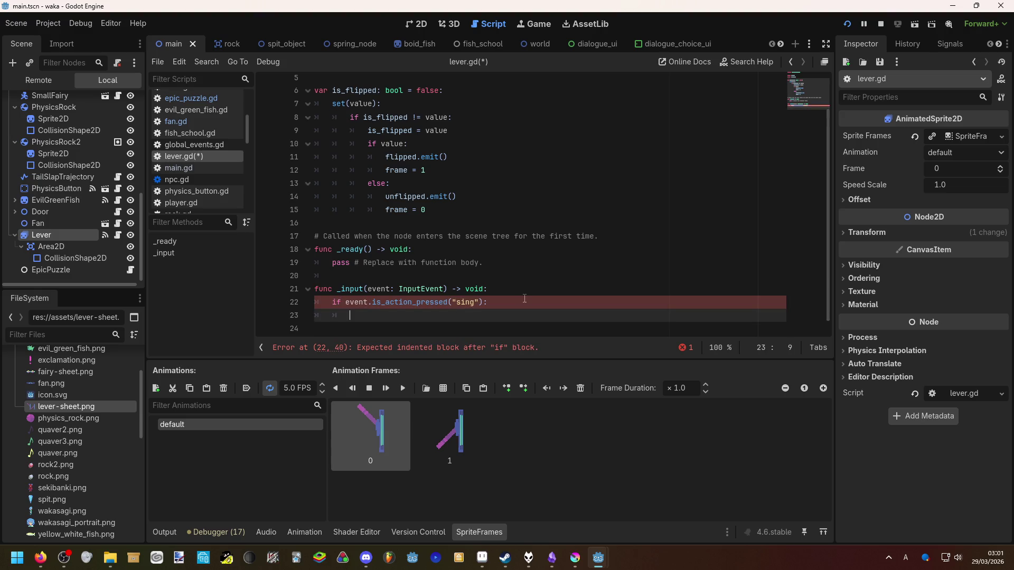
{"action": "key", "text": "BackSpace"}
{"action": "key", "text": "Return"}
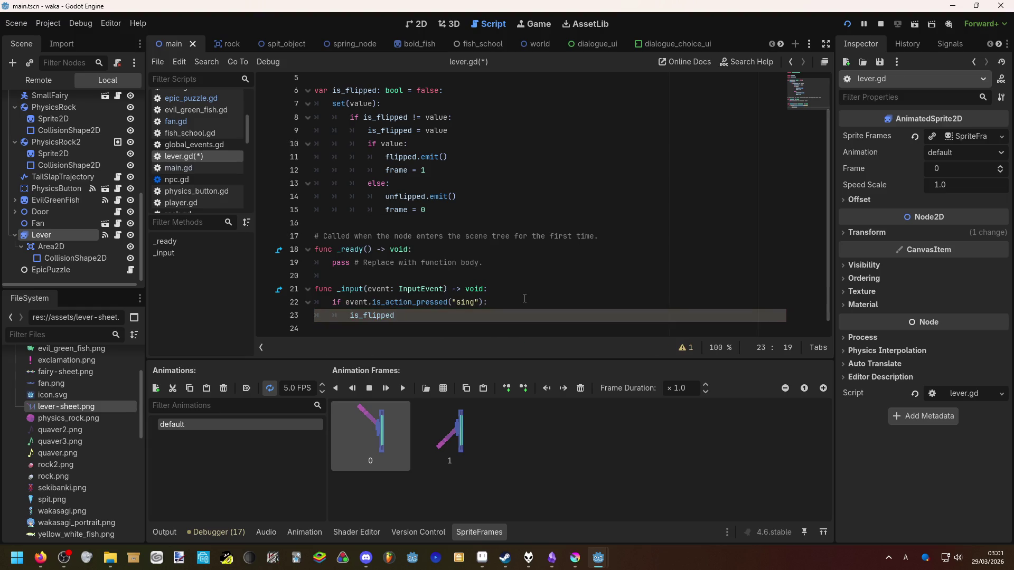
{"action": "type", "text": "= i"}
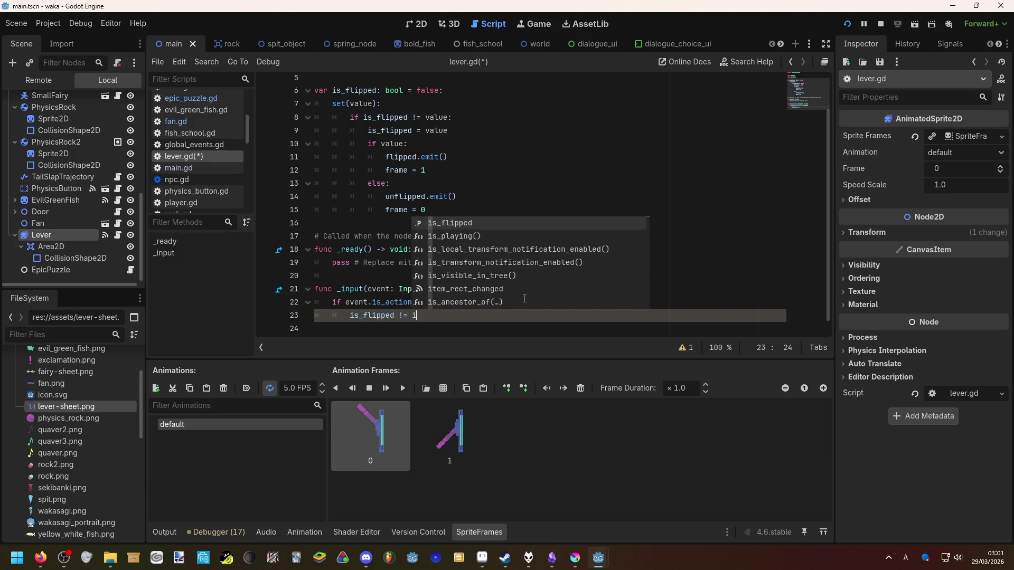
{"action": "key", "text": "BackSpace"}
{"action": "key", "text": "BackSpace"}
{"action": "key", "text": "BackSpace"}
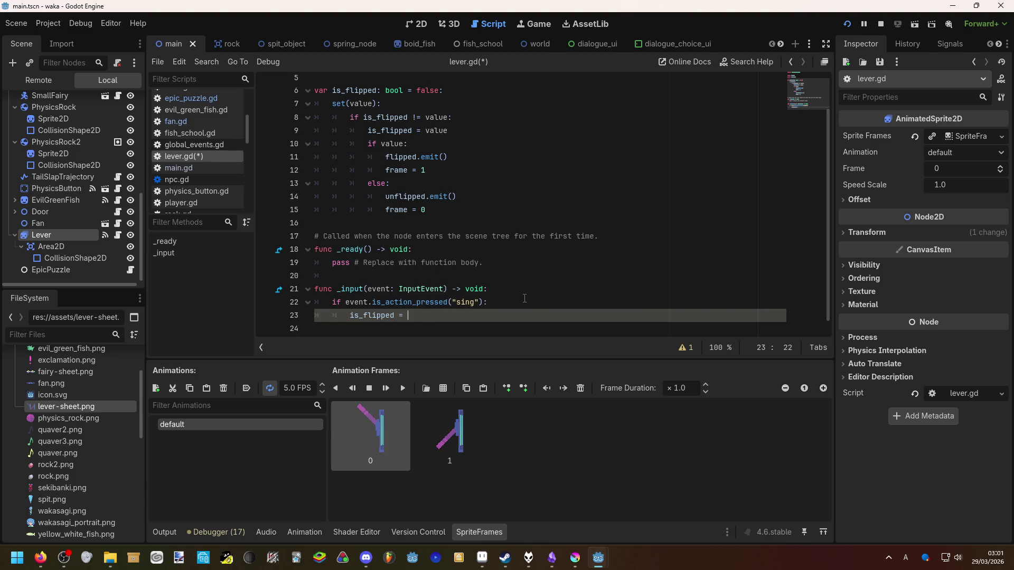
{"action": "key", "text": "Return"}
Save lever.gd and launch the game to test it
{"action": "left_click", "coordinate": [545, 294]}
{"action": "key", "text": "ctrl+s"}
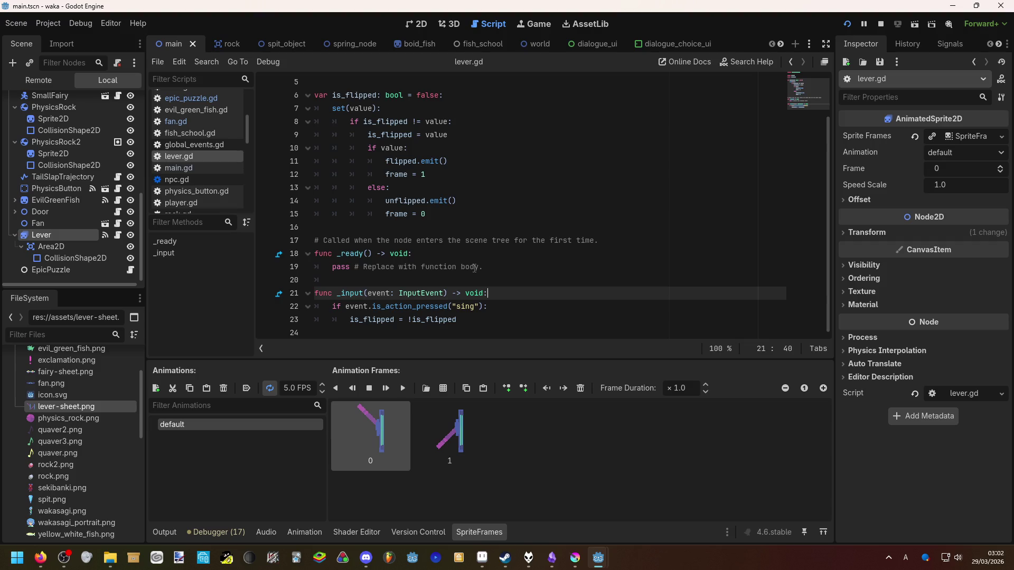
{"action": "left_click", "coordinate": [851, 24]}
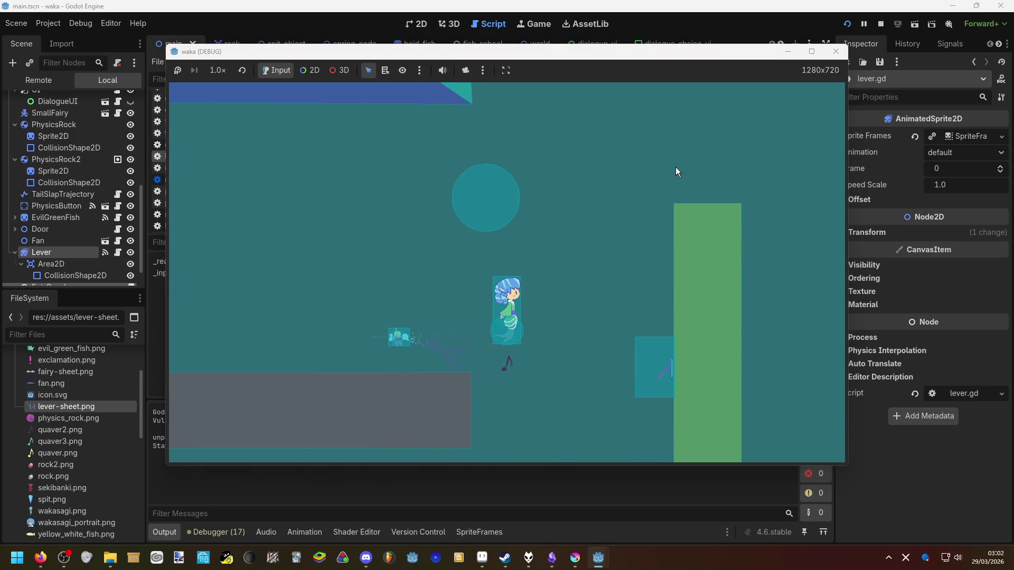
Swim the character left, right and up around the level toward the lever
{"action": "key", "text": "Left"}
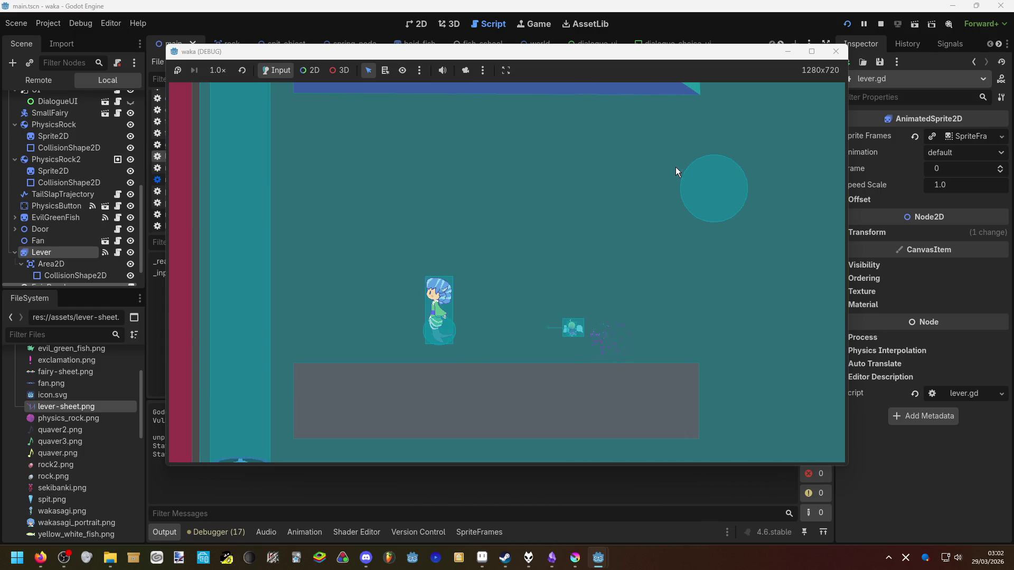
{"action": "key", "text": "Up"}
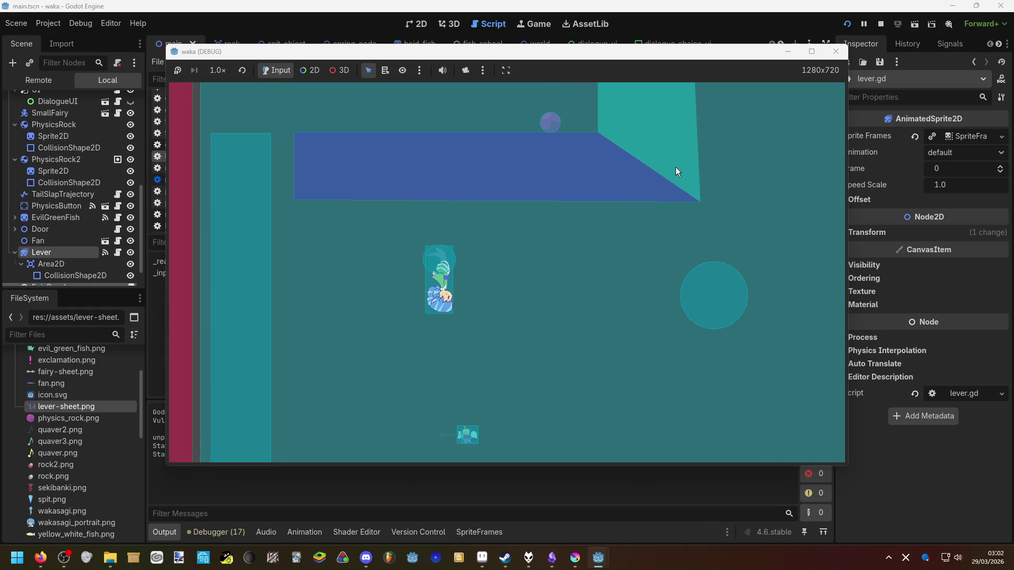
{"action": "key", "text": "x"}
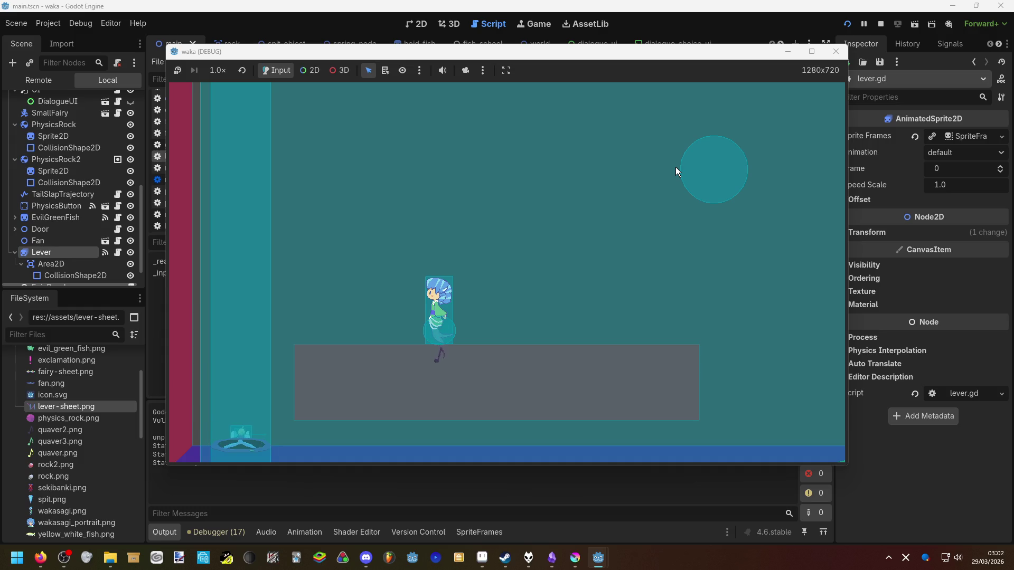
{"action": "key", "text": "Right"}
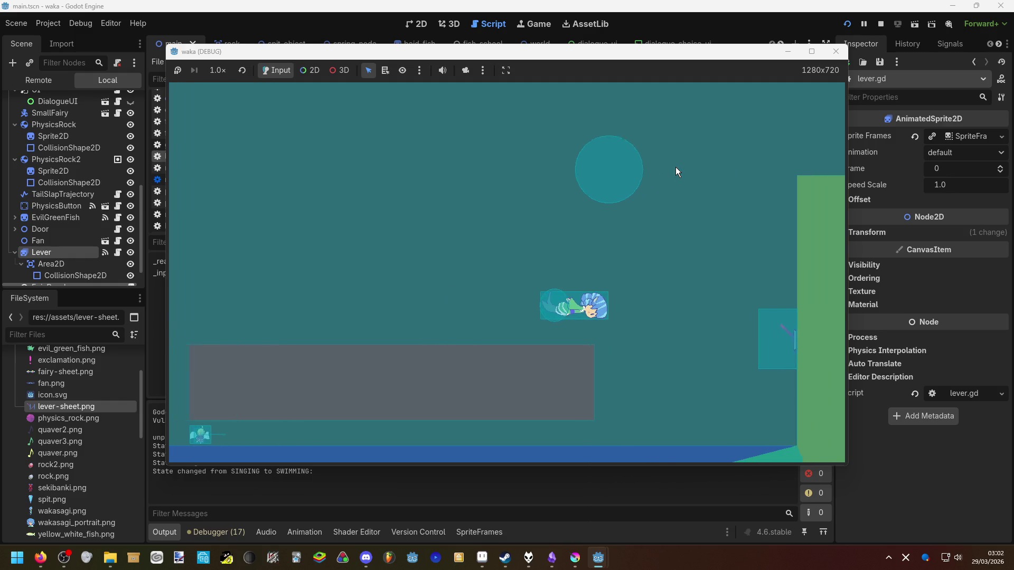
{"action": "key", "text": "Left"}
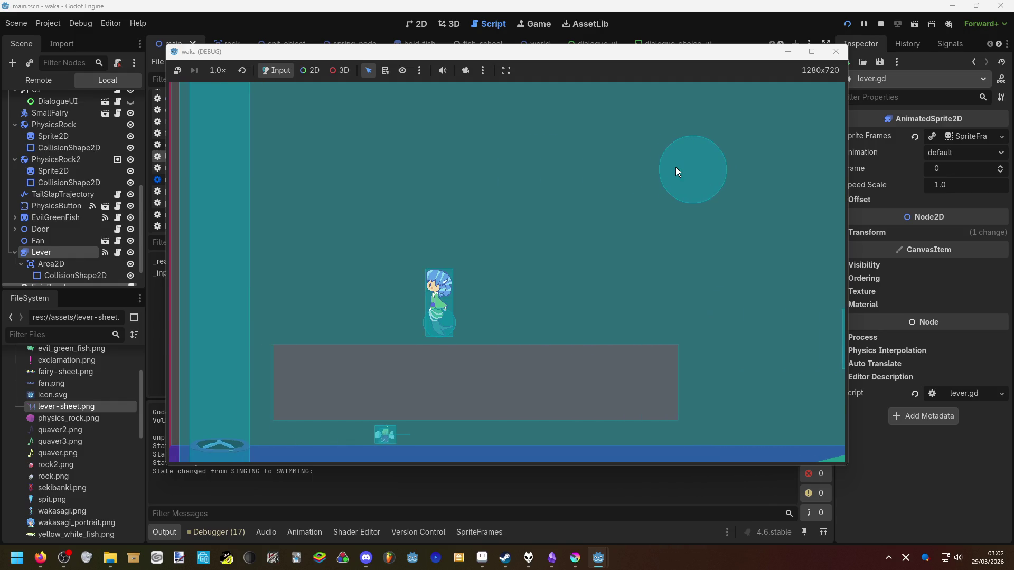
{"action": "key", "text": "Right"}
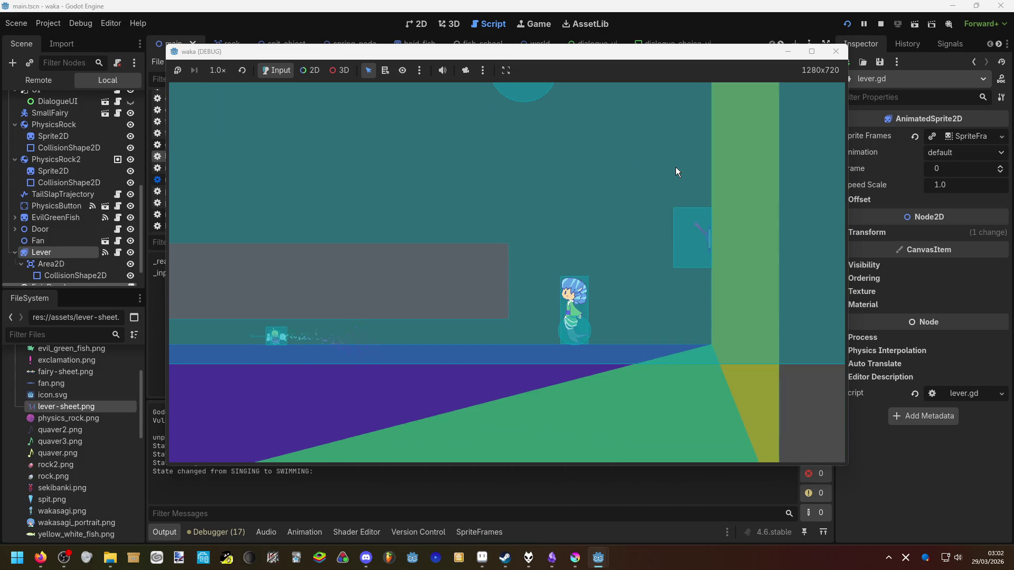
{"action": "key", "text": "Up"}
{"action": "key", "text": "Left"}
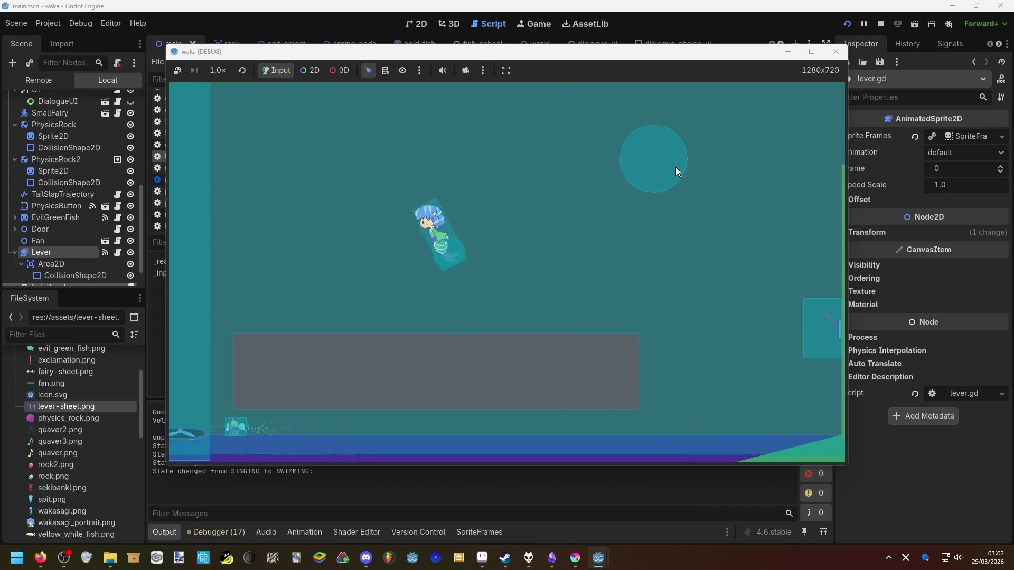
{"action": "key", "text": "Up"}
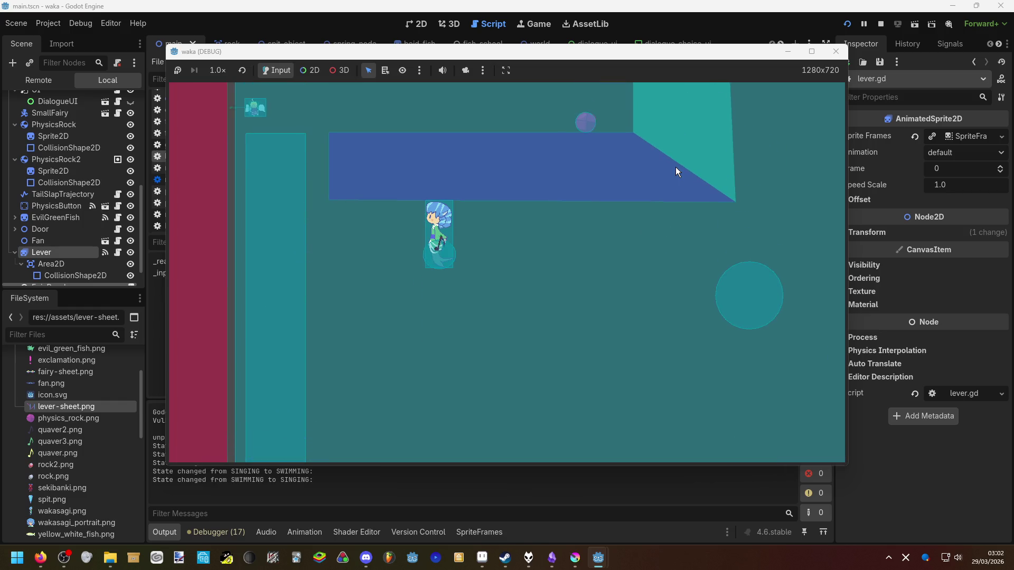
Sing to toggle the lever, then select the EpicPuzzle node in the Scene tree
{"action": "key", "text": "space"}
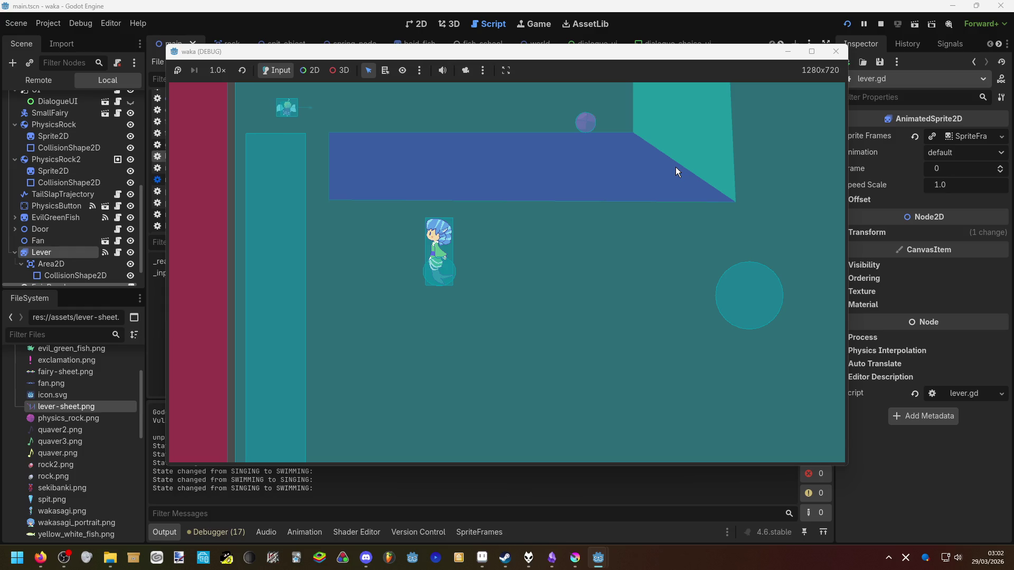
{"action": "scroll", "coordinate": [89, 228], "scroll_direction": "down", "scroll_amount": 1}
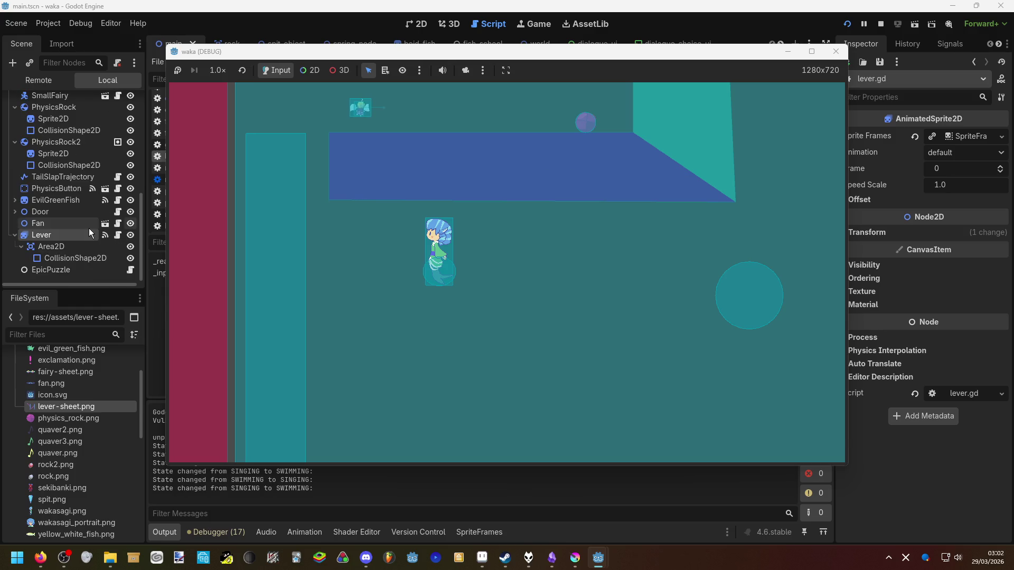
{"action": "left_click", "coordinate": [90, 267]}
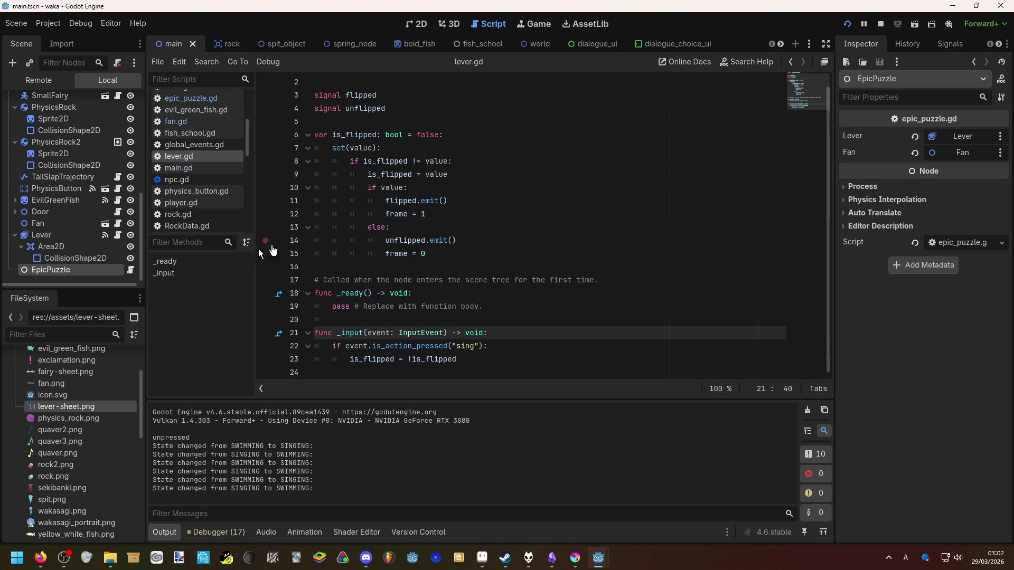
Open epic_puzzle.gd from the EpicPuzzle node, run the game again, and close it with F8
{"action": "left_click", "coordinate": [131, 270]}
{"action": "left_click", "coordinate": [514, 307]}
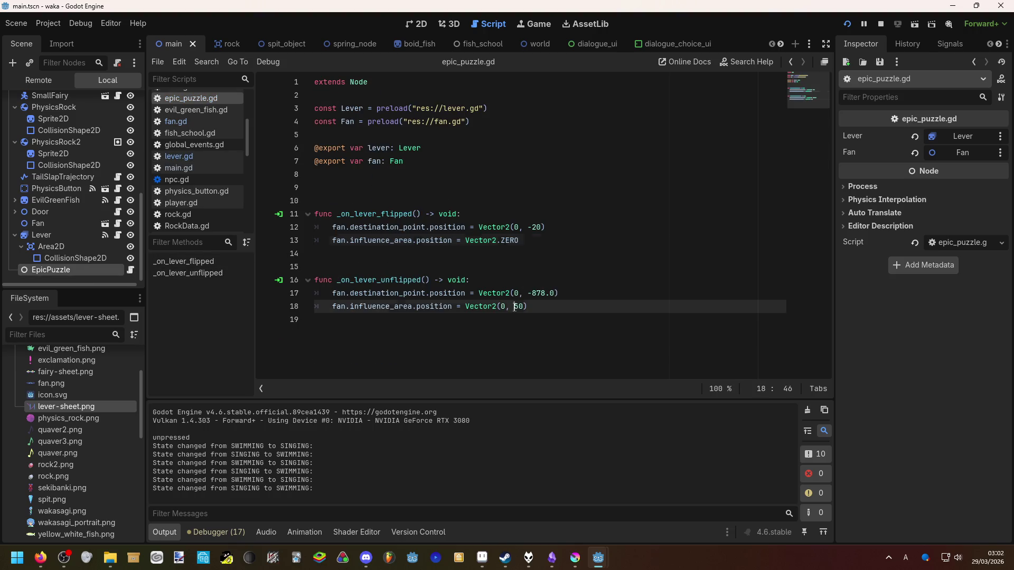
{"action": "left_click", "coordinate": [848, 25]}
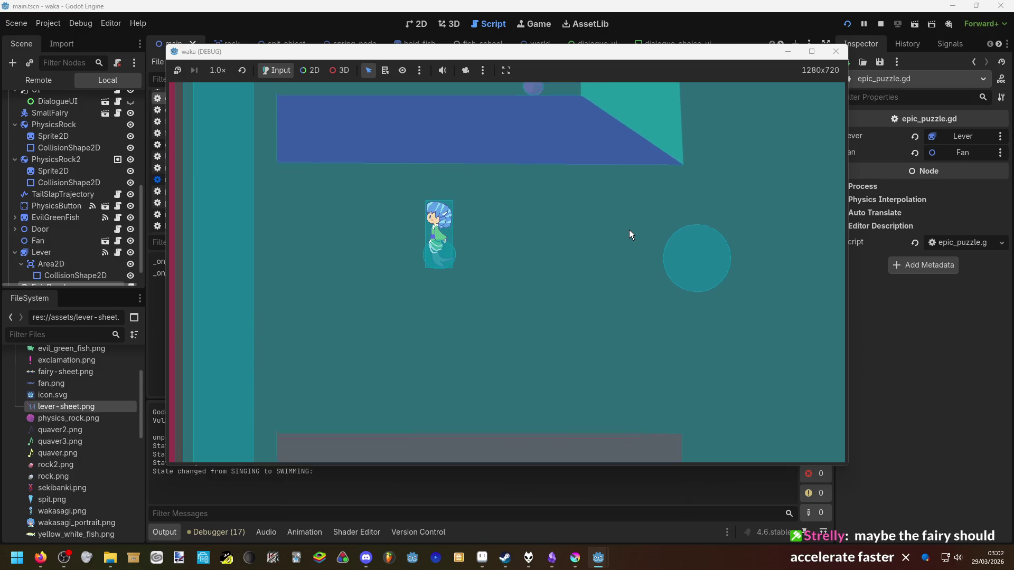
{"action": "key", "text": "F8"}
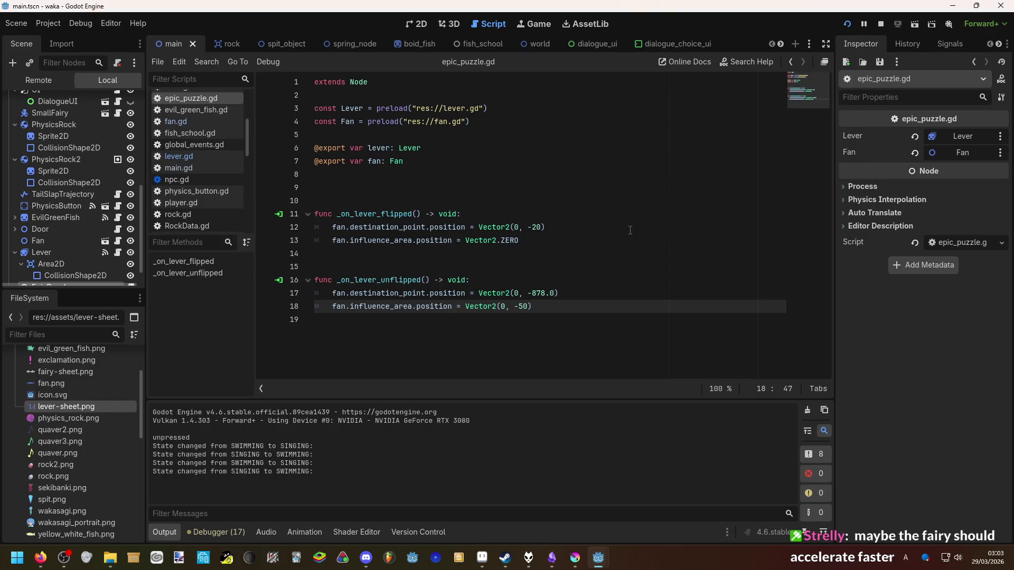
Remove the influence_area Vector2(0, -50) line from the _on_lever_unflipped handler
{"action": "key", "text": "alt+Tab"}
{"action": "key", "text": "alt+Tab"}
{"action": "left_click", "coordinate": [559, 306]}
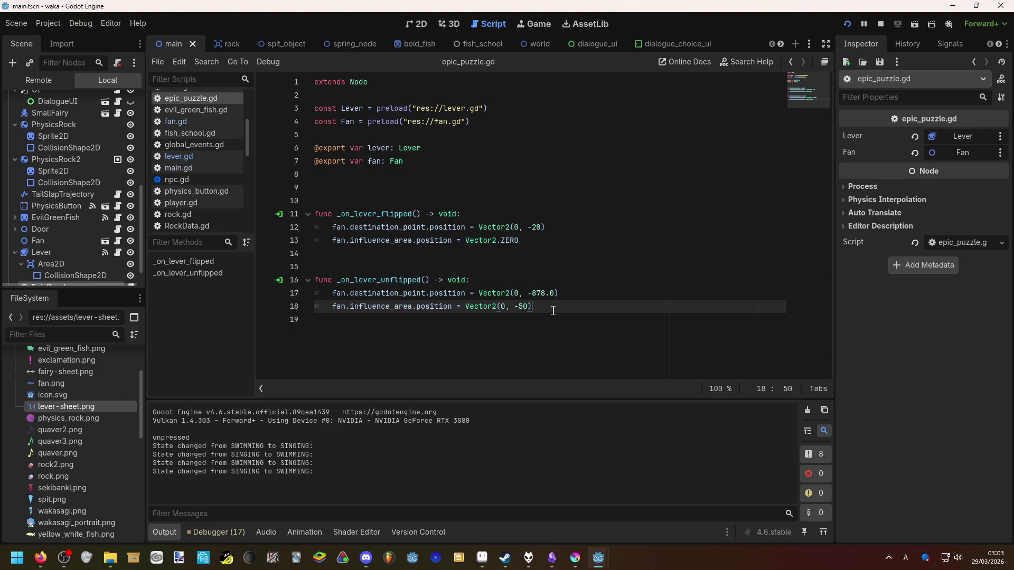
{"action": "key", "text": "shift+Home"}
{"action": "key", "text": "shift+Up"}
{"action": "key", "text": "shift+Down"}
{"action": "key", "text": "BackSpace"}
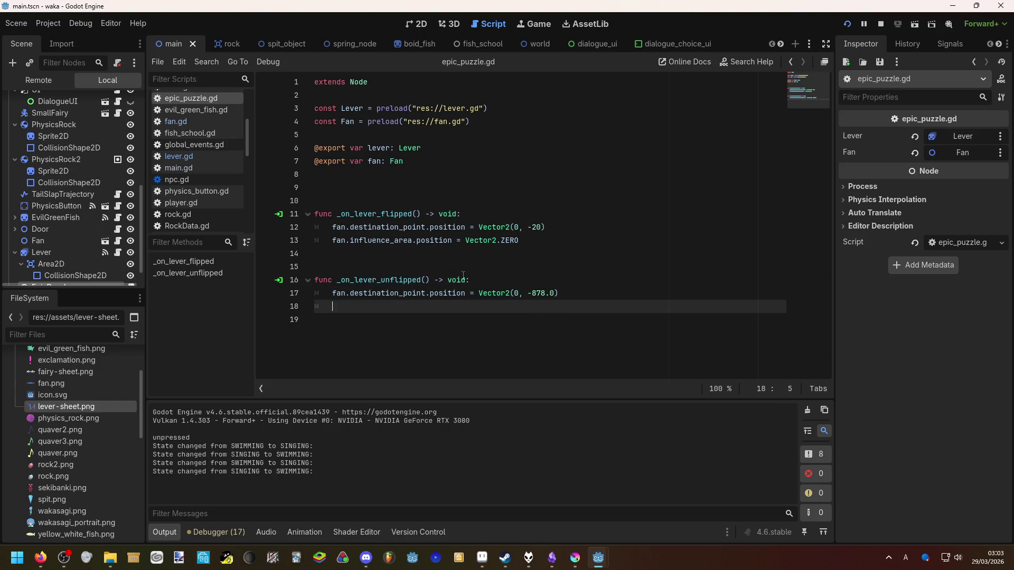
{"action": "key", "text": "BackSpace"}
Put influence_area Vector2(0, -50) in _on_lever_flipped, drop its old reset, and run with F5
{"action": "left_click", "coordinate": [584, 228]}
{"action": "key", "text": "Return"}
{"action": "key", "text": "ctrl+v"}
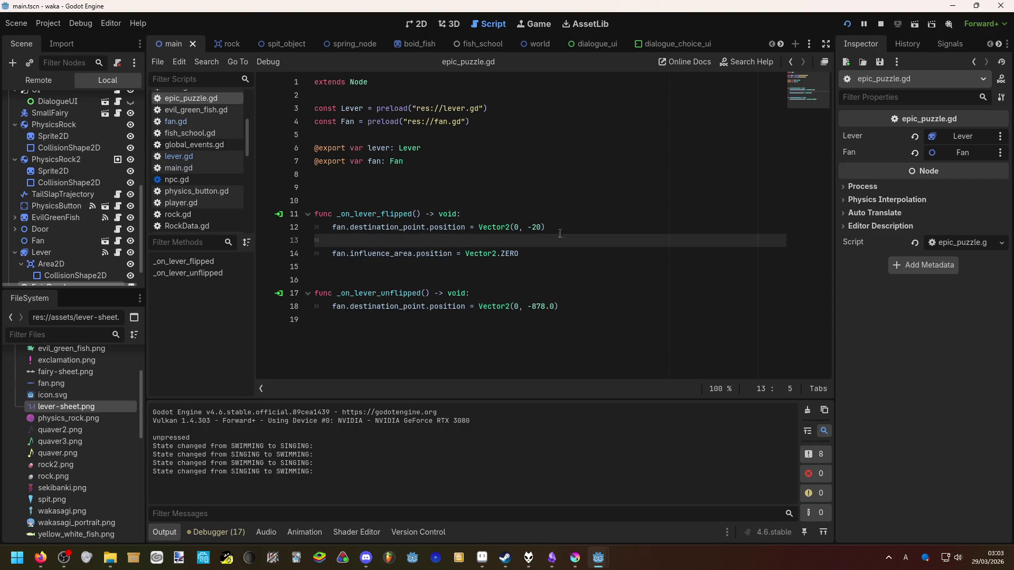
{"action": "left_click_drag", "start_coordinate": [519, 253], "coordinate": [327, 254]}
{"action": "key", "text": "BackSpace"}
{"action": "key", "text": "BackSpace"}
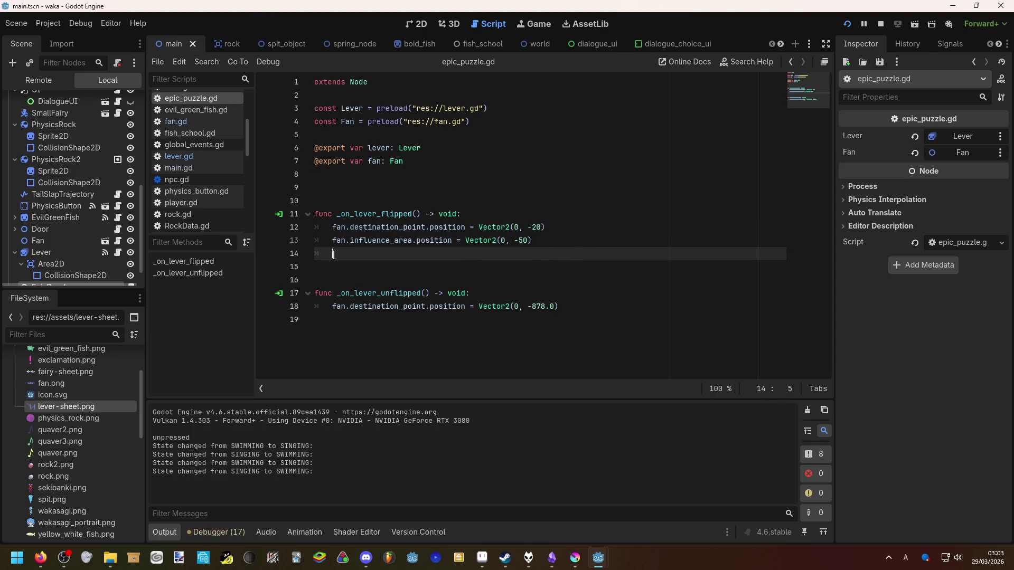
{"action": "left_click", "coordinate": [592, 299]}
{"action": "key", "text": "Return"}
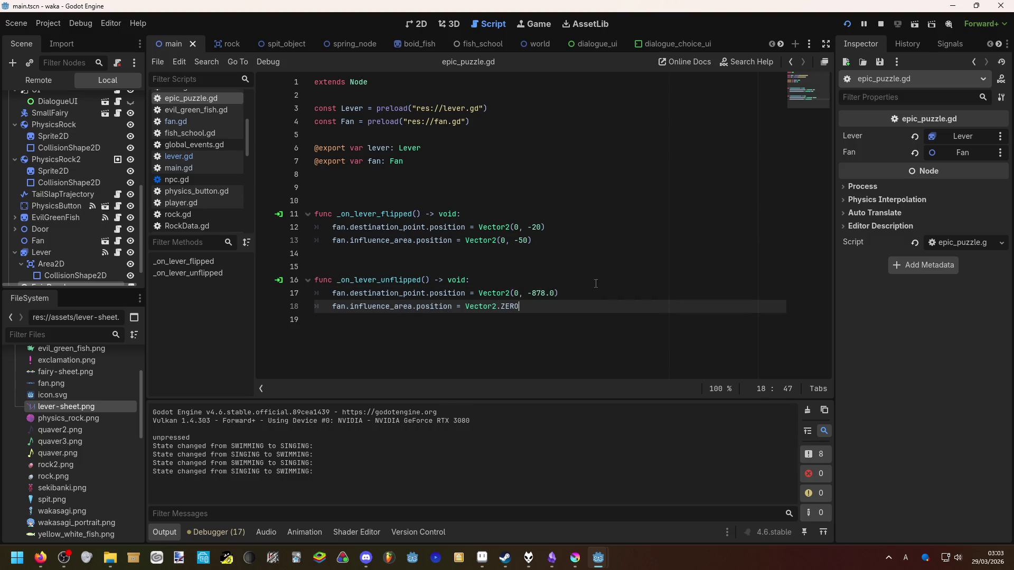
{"action": "key", "text": "F5"}
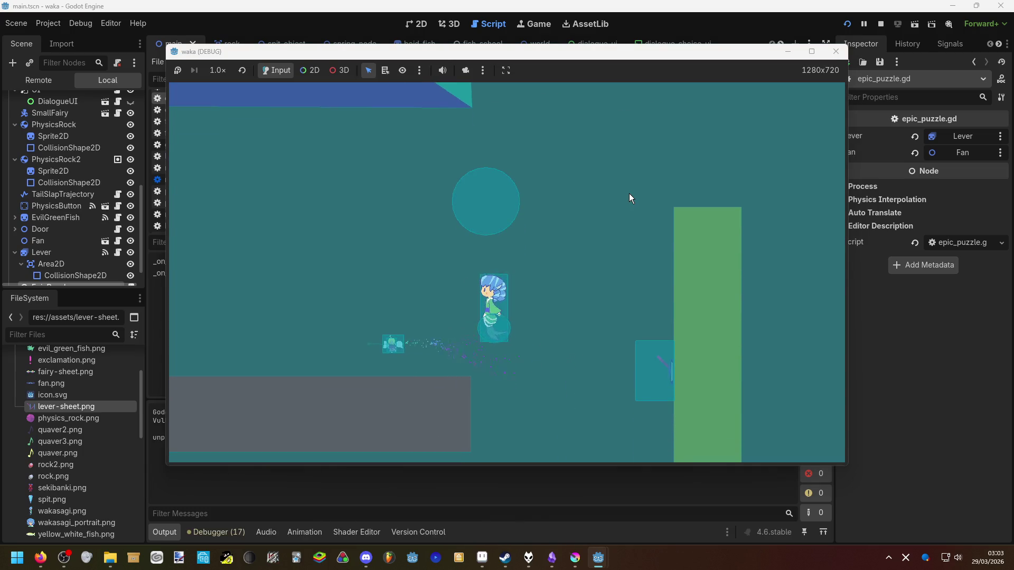
{"action": "key", "text": "Left"}
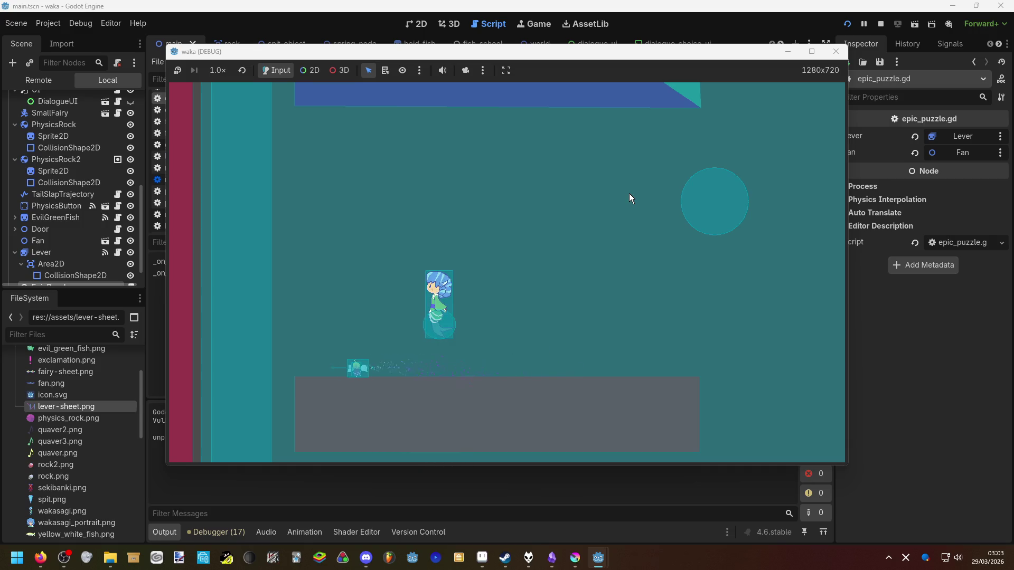
{"action": "key", "text": "Up"}
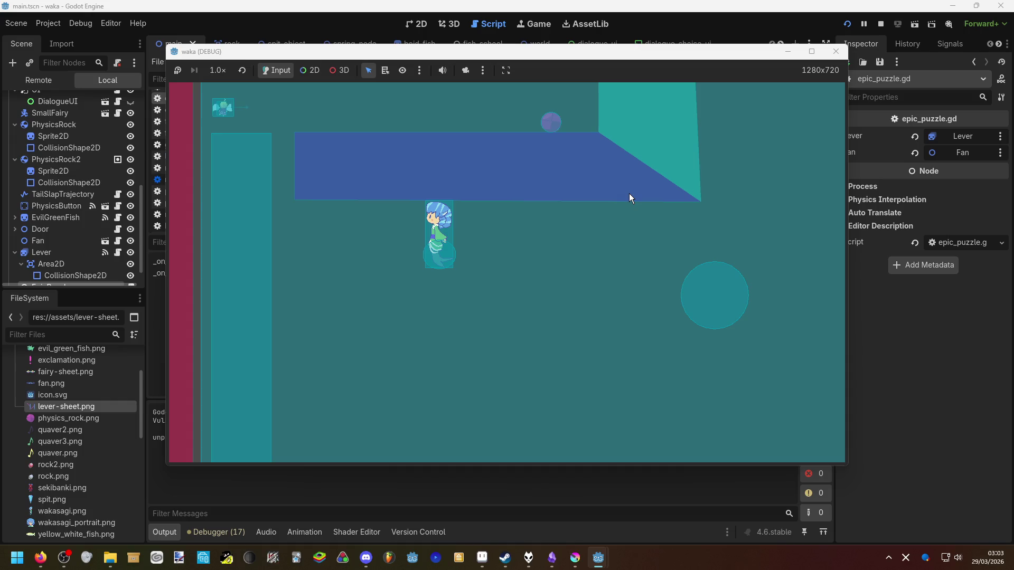
{"action": "key", "text": "Left"}
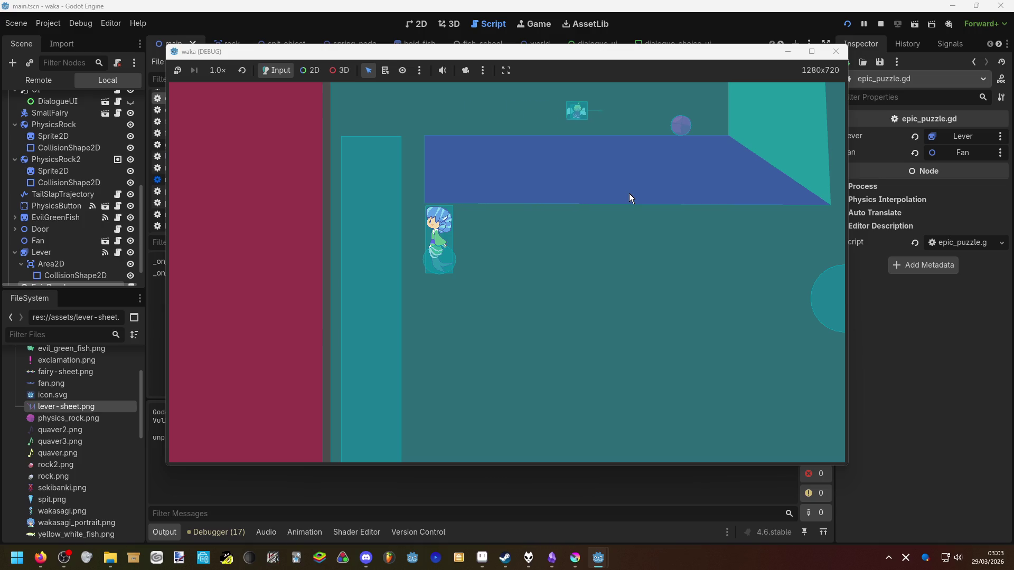
{"action": "key", "text": "Right"}
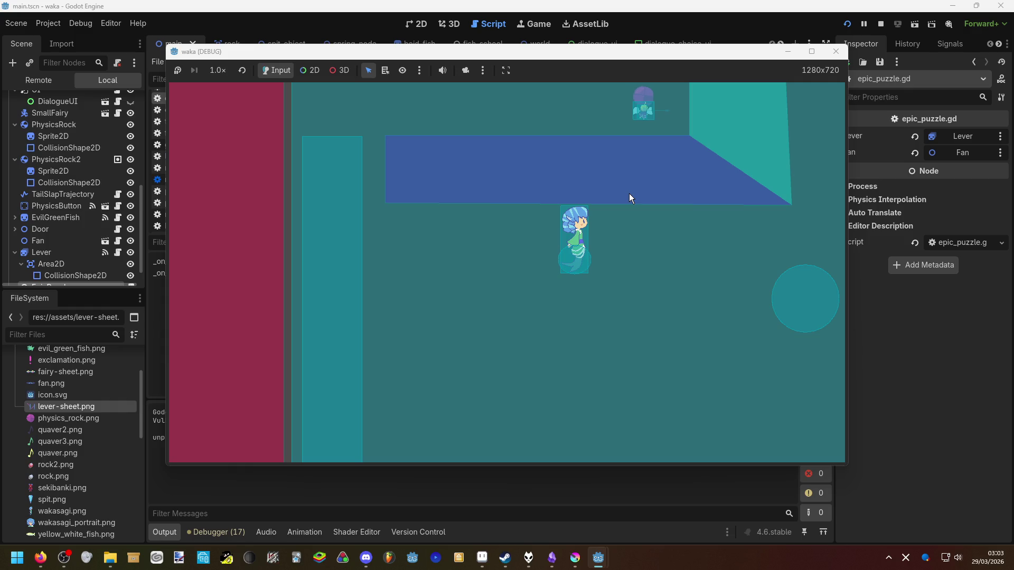
{"action": "key", "text": "Down"}
{"action": "key", "text": "Up"}
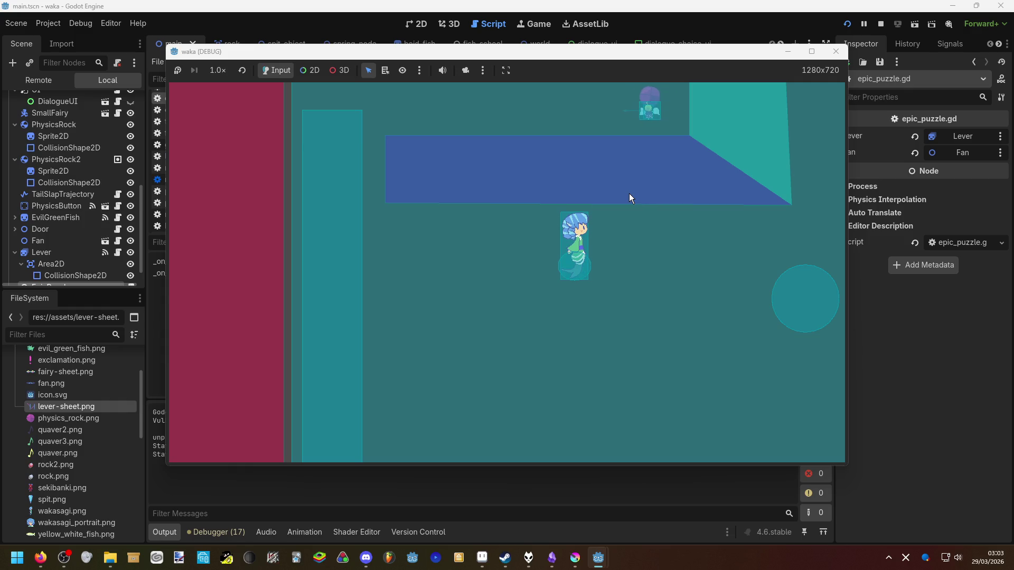
{"action": "key", "text": "Left"}
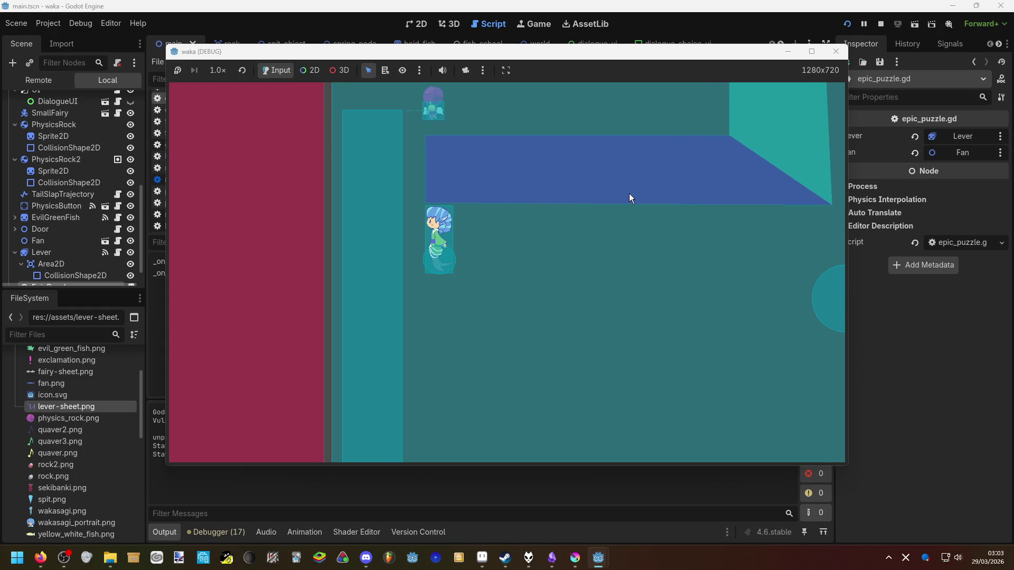
{"action": "key", "text": "Down"}
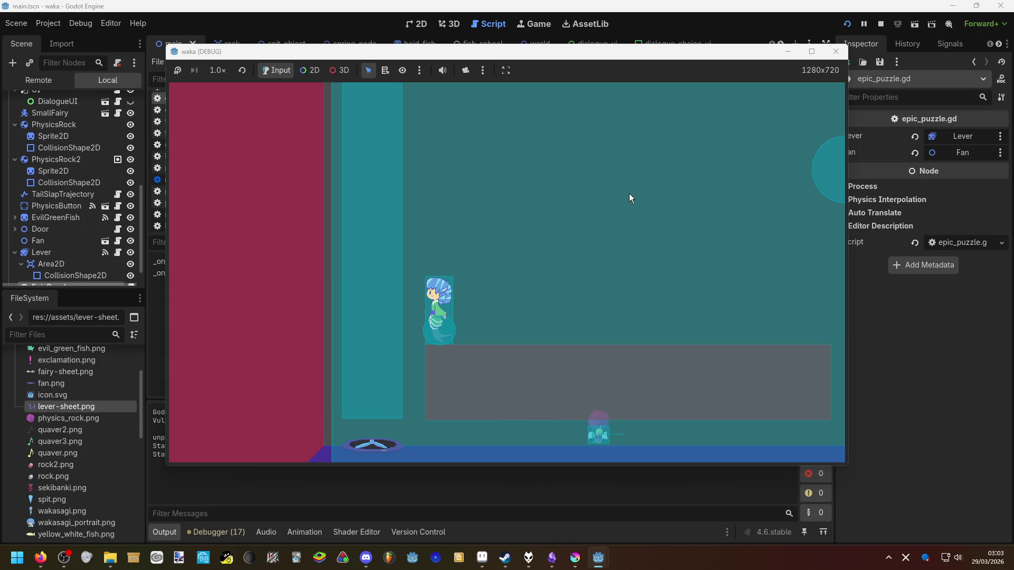
{"action": "key", "text": "Right"}
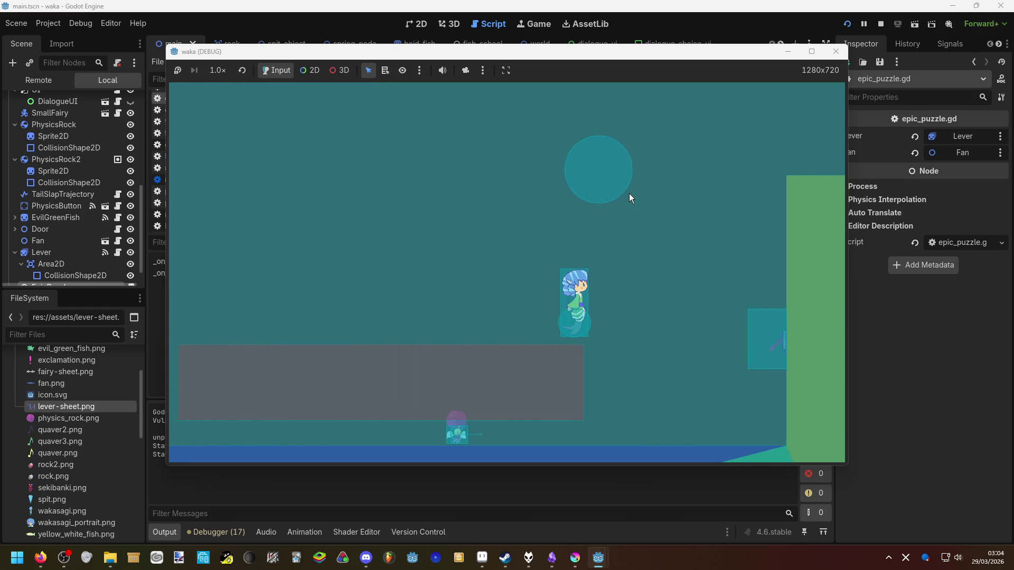
{"action": "key", "text": "Right"}
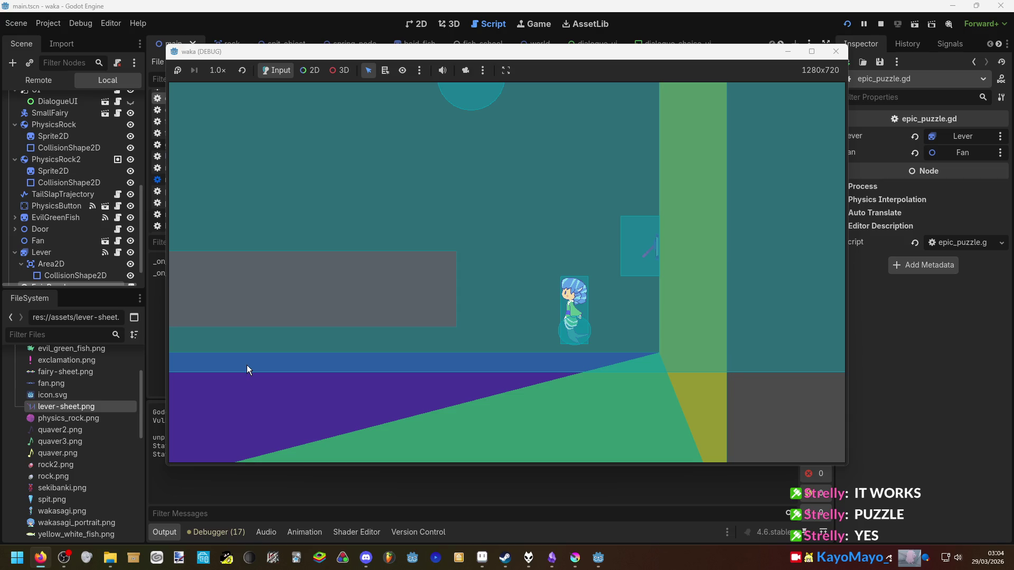
{"action": "key", "text": "Left"}
{"action": "key", "text": "Left"}
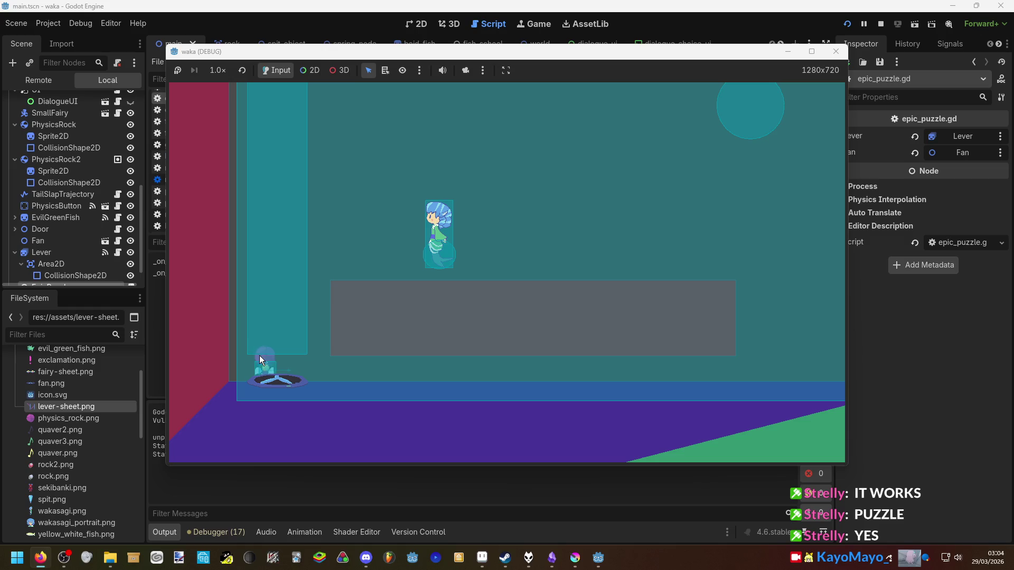
{"action": "key", "text": "Right"}
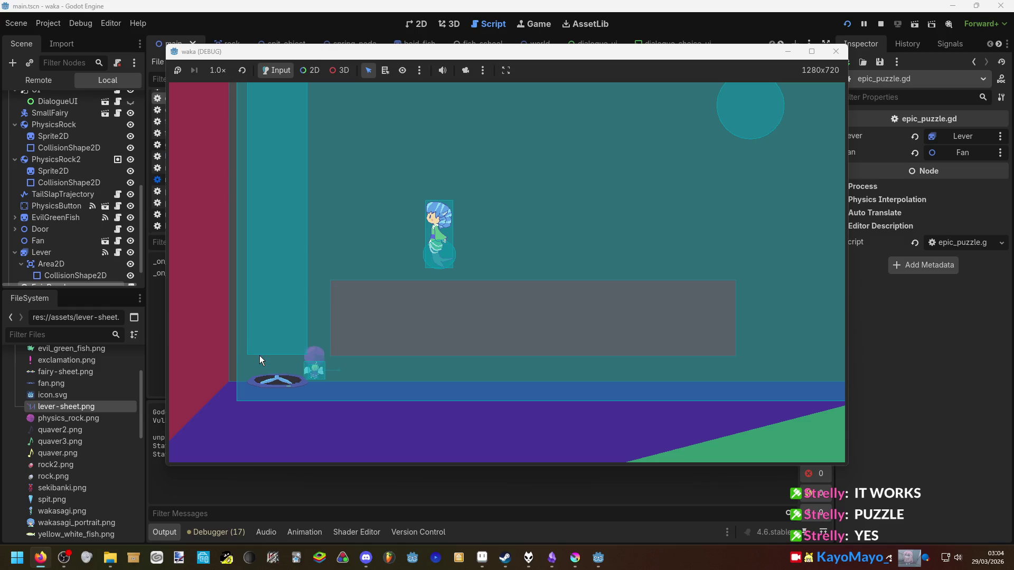
{"action": "key", "text": "Right"}
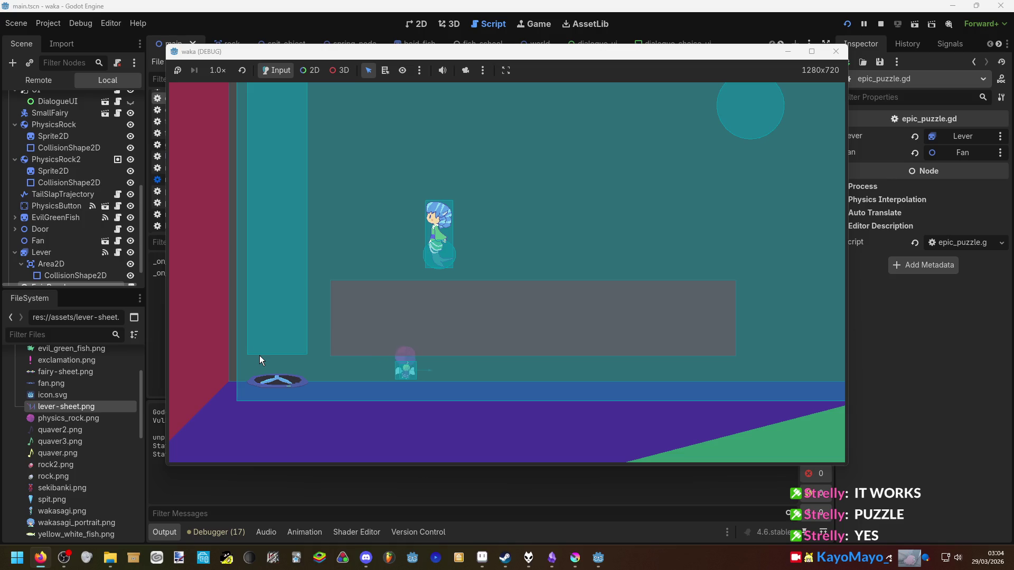
{"action": "key", "text": "Up"}
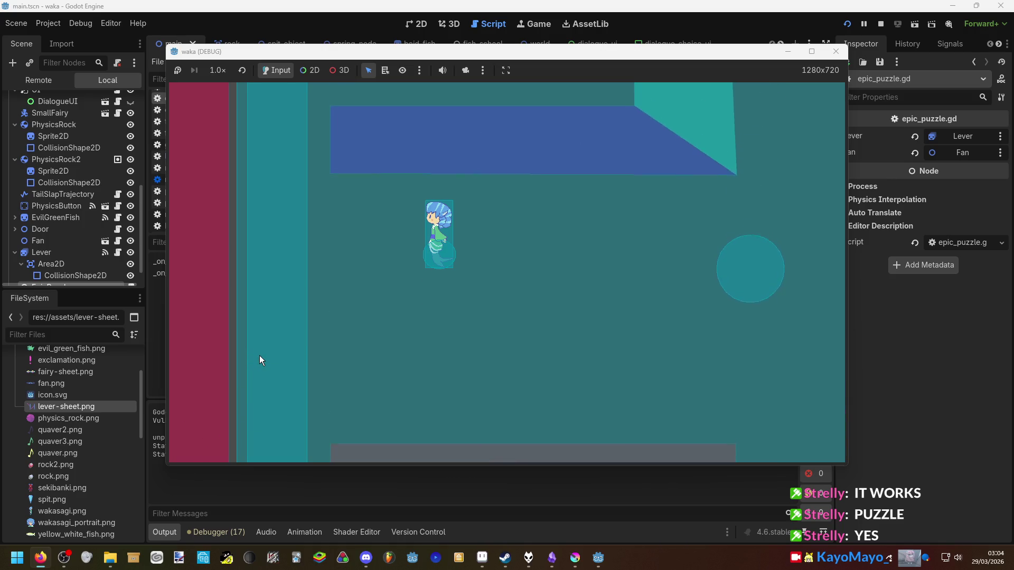
{"action": "key", "text": "Down"}
{"action": "key", "text": "Right"}
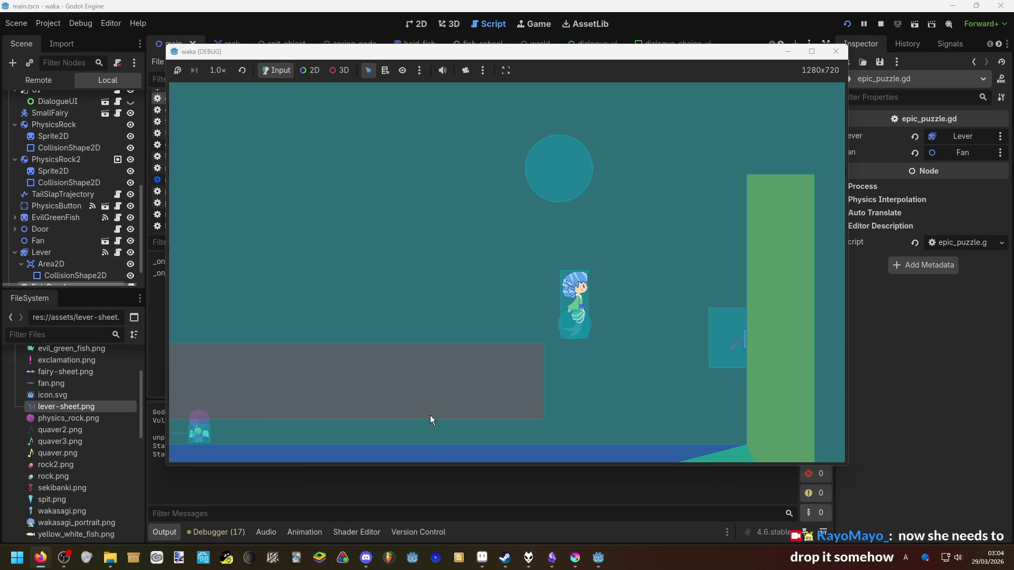
{"action": "key", "text": "Left"}
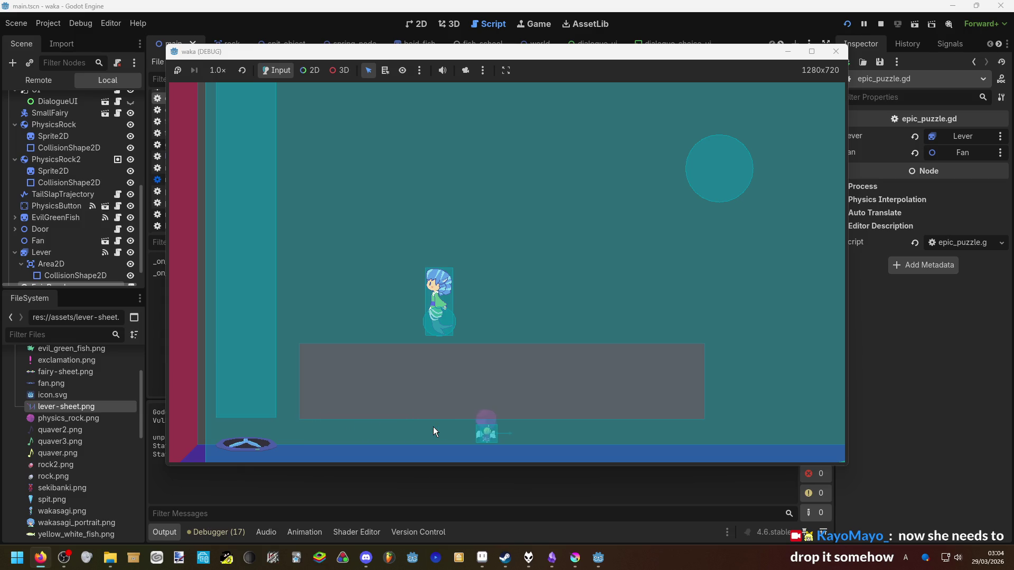
{"action": "key", "text": "Right"}
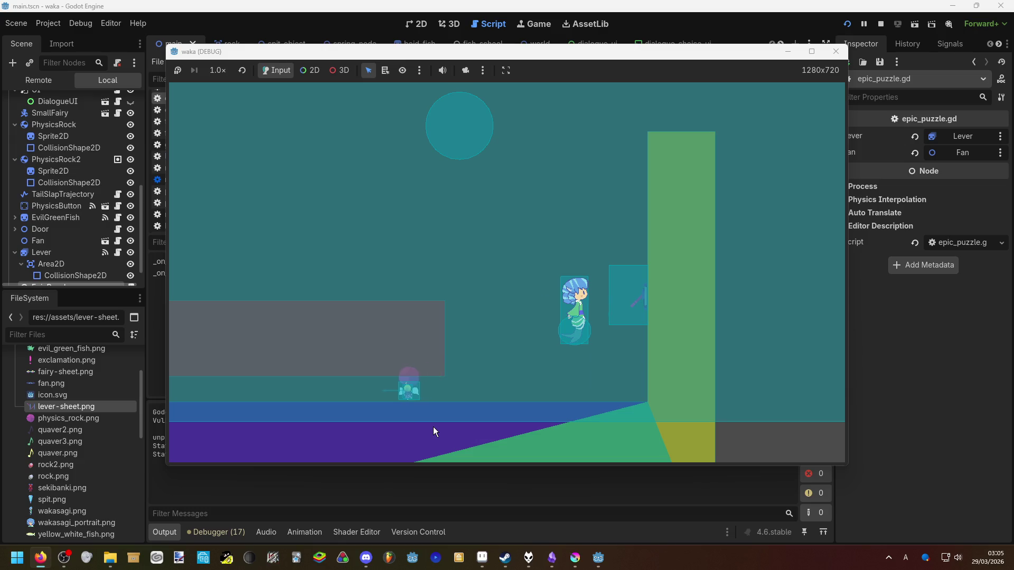
{"action": "key", "text": "Left"}
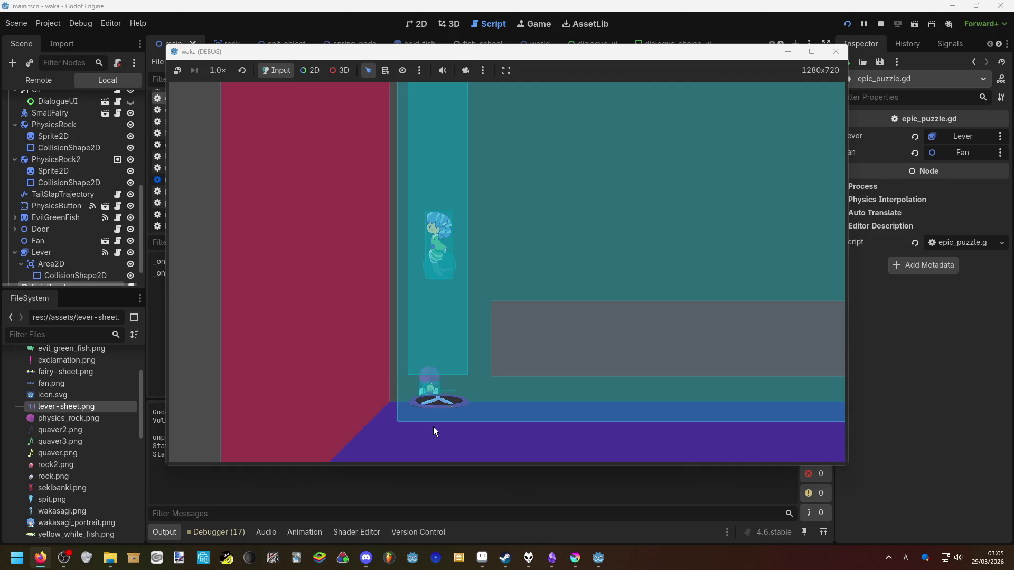
{"action": "key", "text": "Right"}
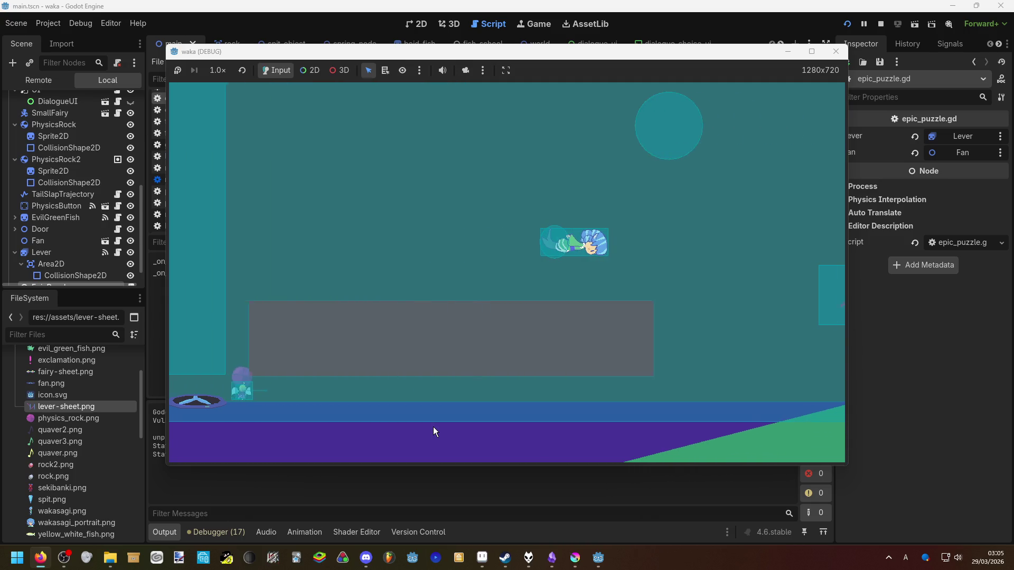
{"action": "key", "text": "Left"}
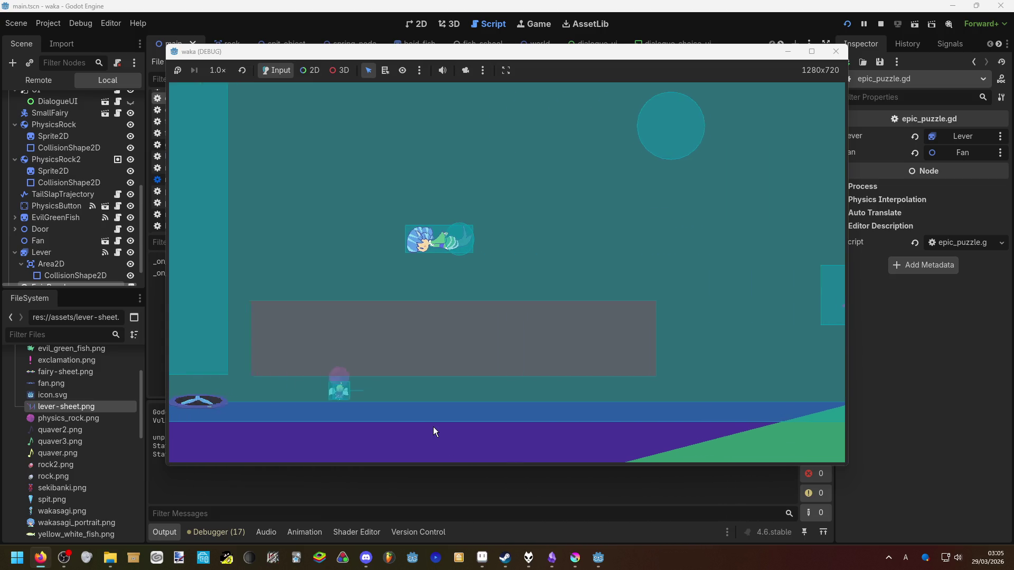
{"action": "key", "text": "Right"}
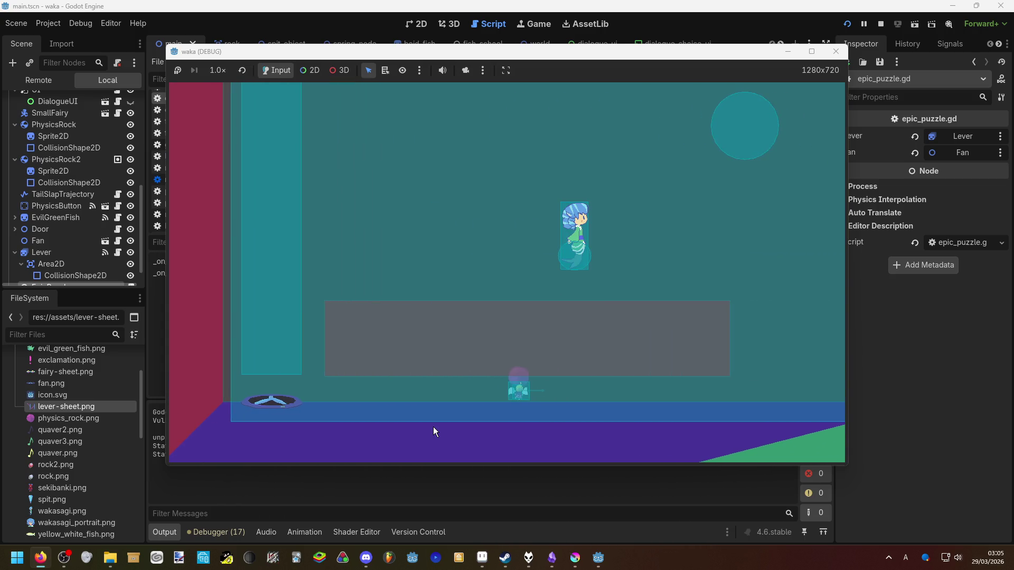
{"action": "key", "text": "Right"}
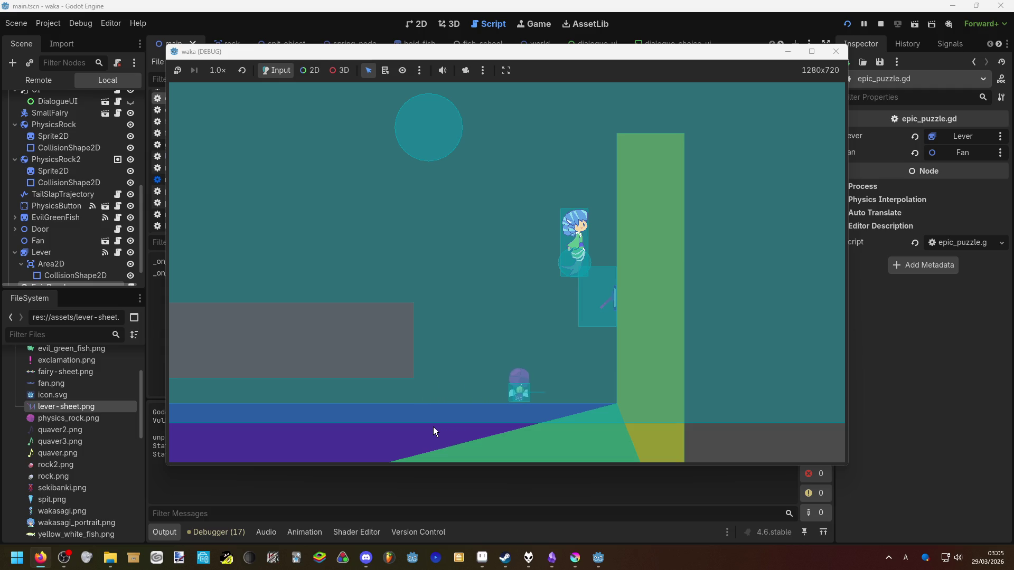
{"action": "key", "text": "Left"}
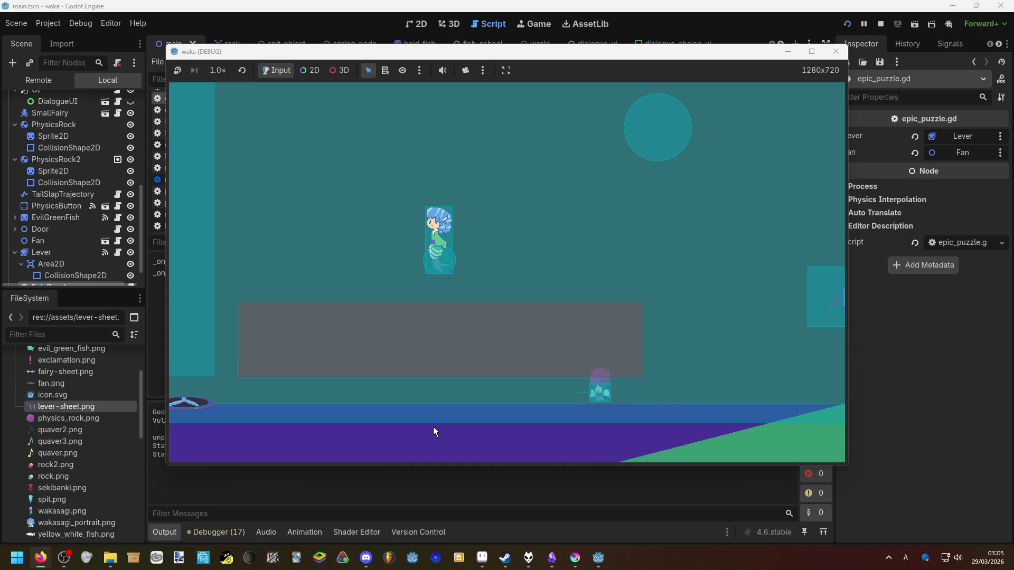
{"action": "key", "text": "Left"}
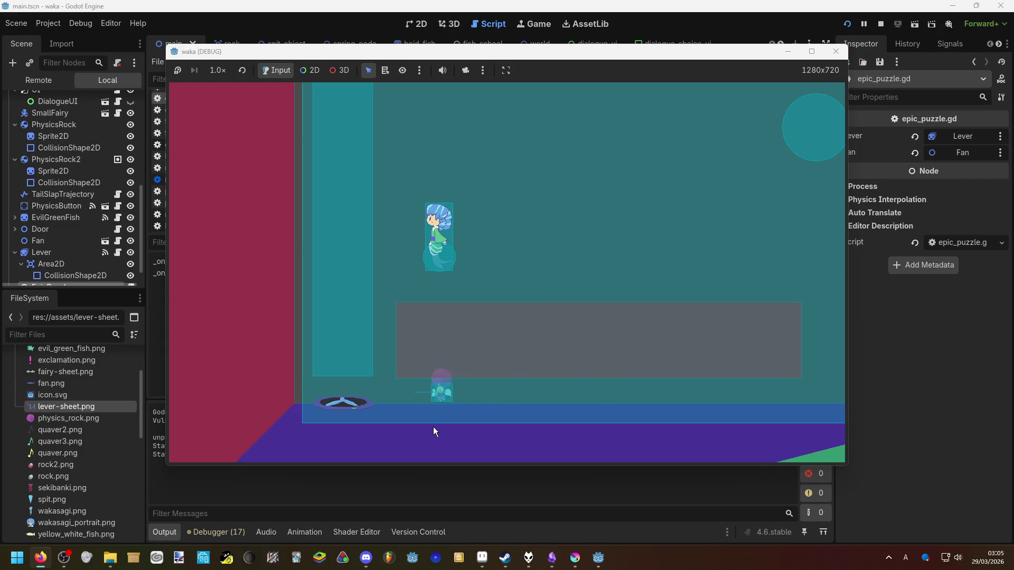
{"action": "key", "text": "Up"}
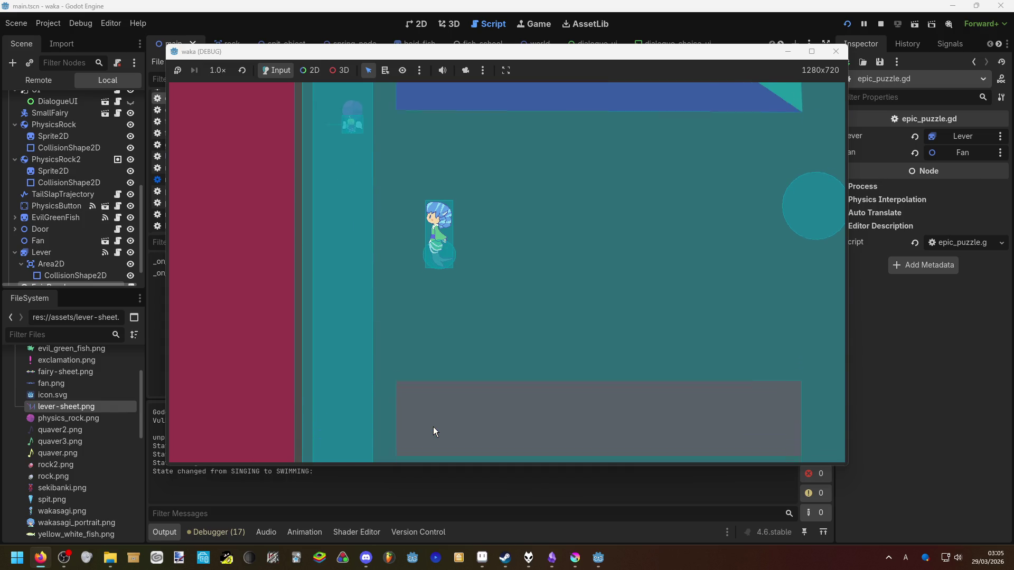
Sing on the grey platform, then swim the mermaid up, left, right and down
{"action": "key", "text": "Down"}
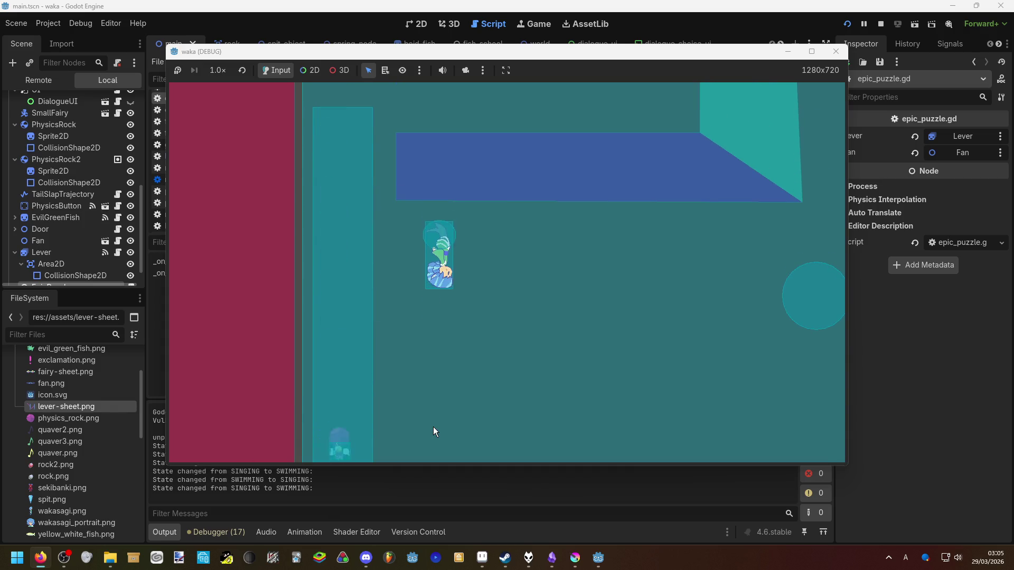
{"action": "key", "text": "Down"}
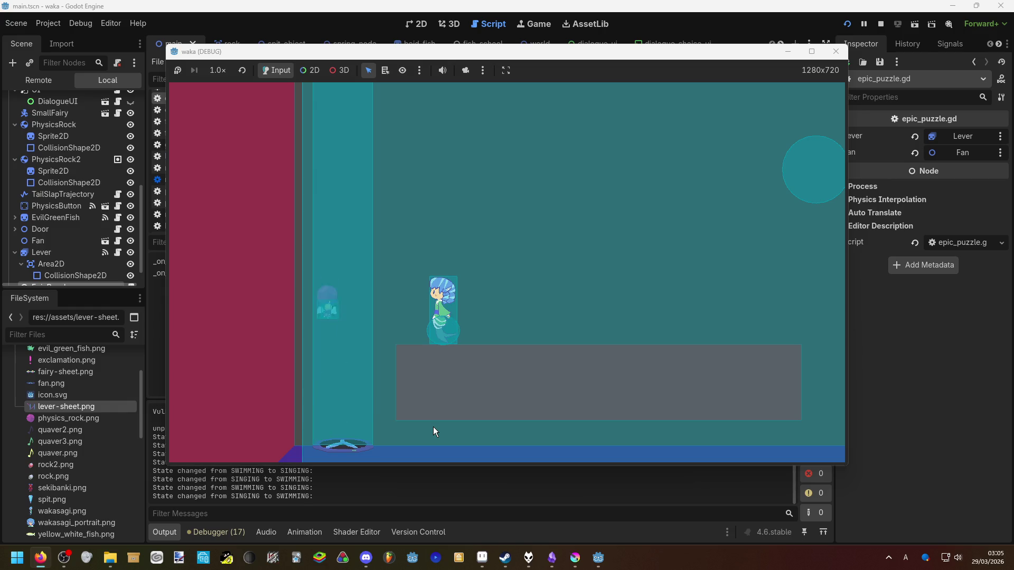
{"action": "key", "text": "Up"}
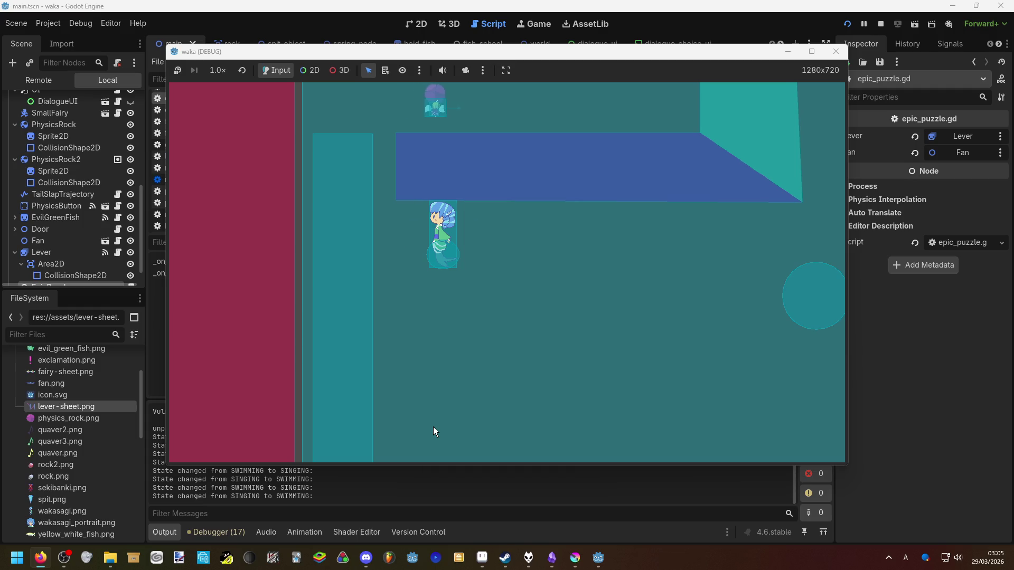
{"action": "key", "text": "Left"}
{"action": "key", "text": "Right"}
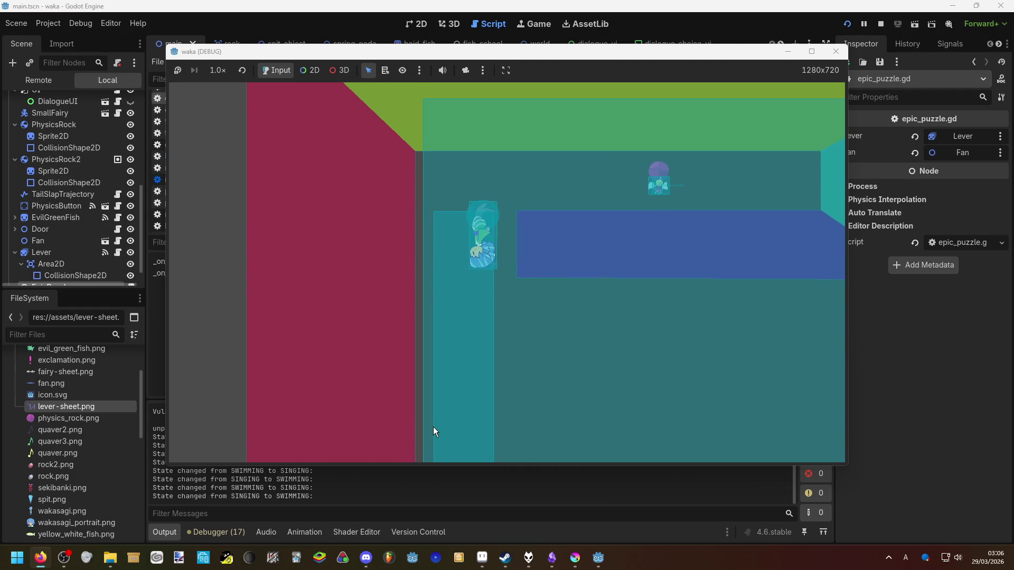
{"action": "key", "text": "Down"}
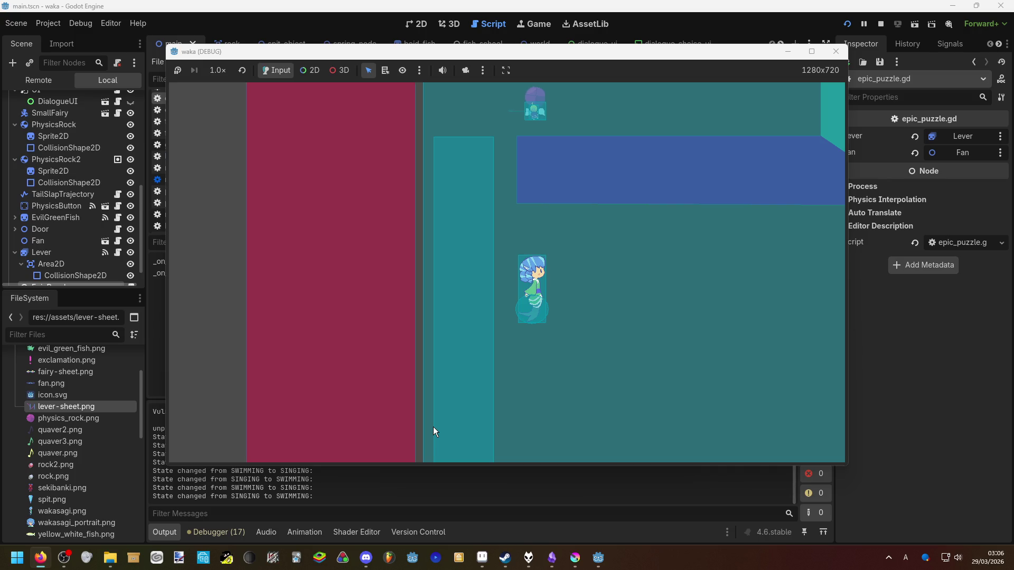
{"action": "key", "text": "Down"}
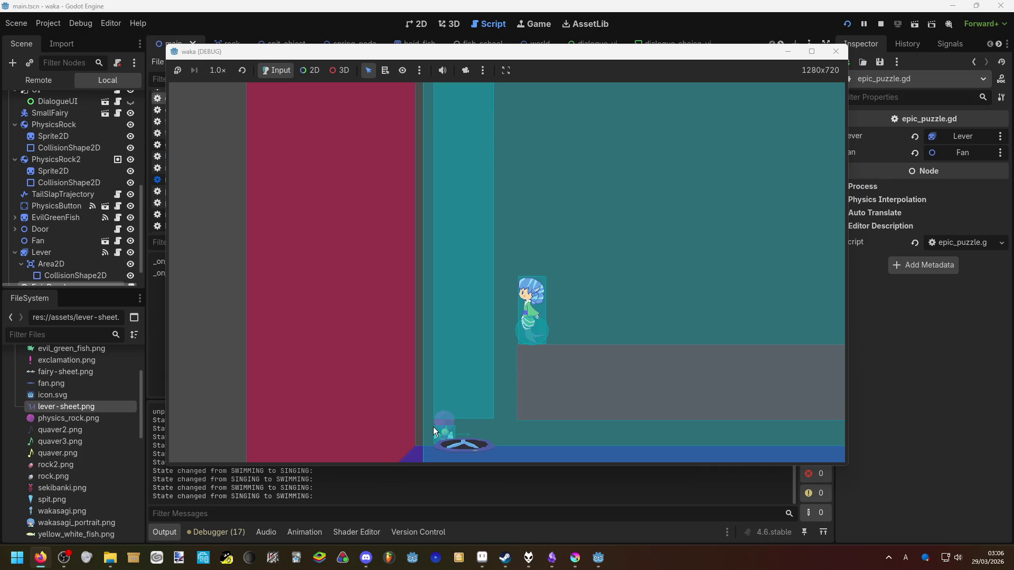
Swim the mermaid right to settle beside the fan on the floor, and sing
{"action": "key", "text": "Right"}
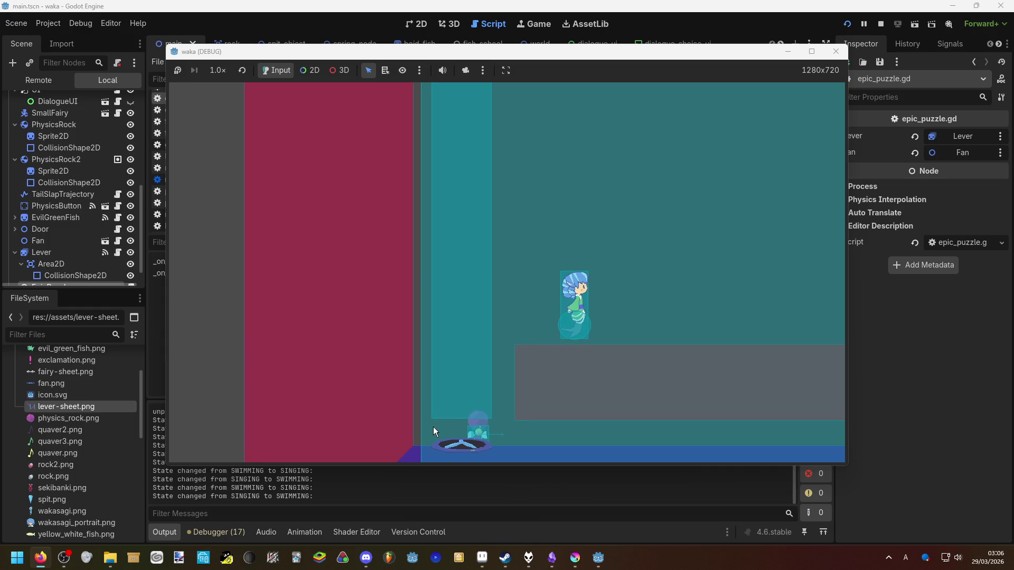
{"action": "key", "text": "Right"}
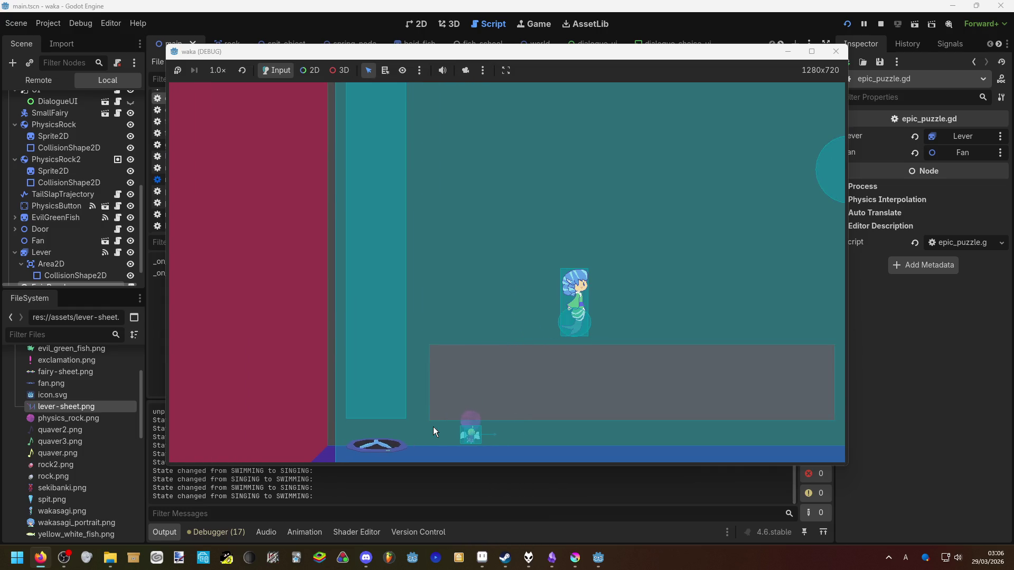
{"action": "key", "text": "Right"}
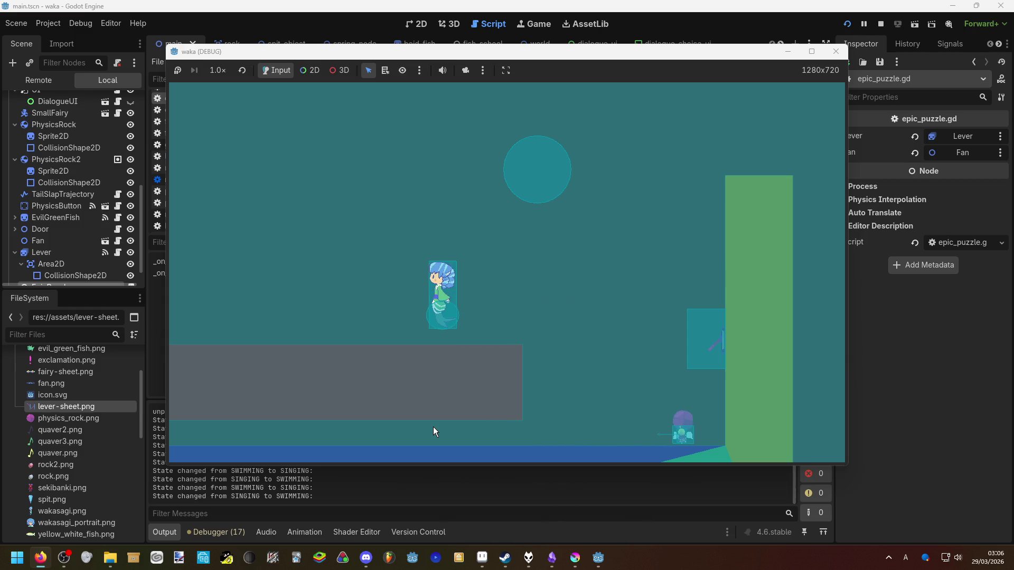
{"action": "key", "text": "Up"}
{"action": "key", "text": "Right"}
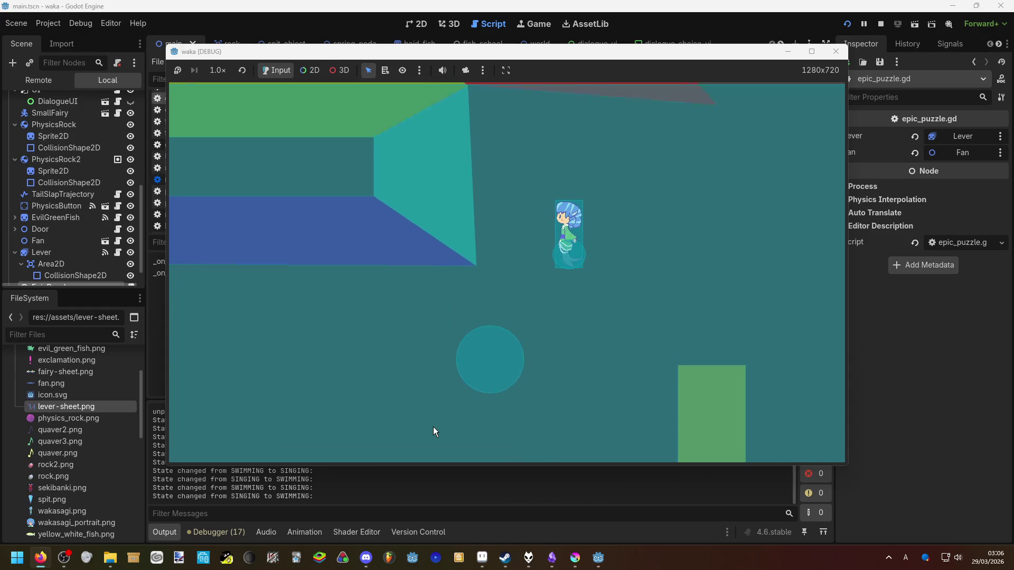
{"action": "key", "text": "Down"}
{"action": "key", "text": "Left"}
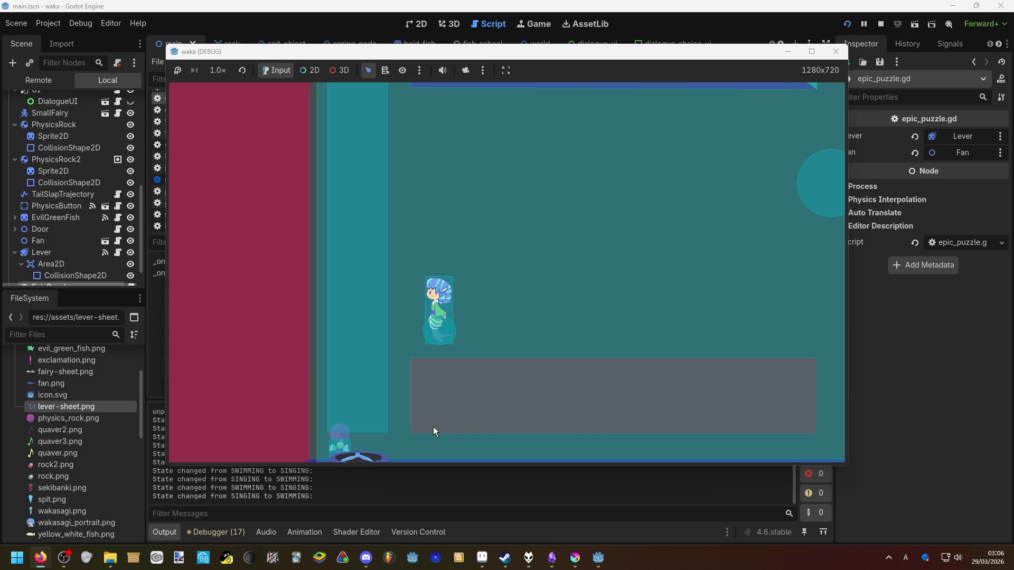
{"action": "key", "text": "Up"}
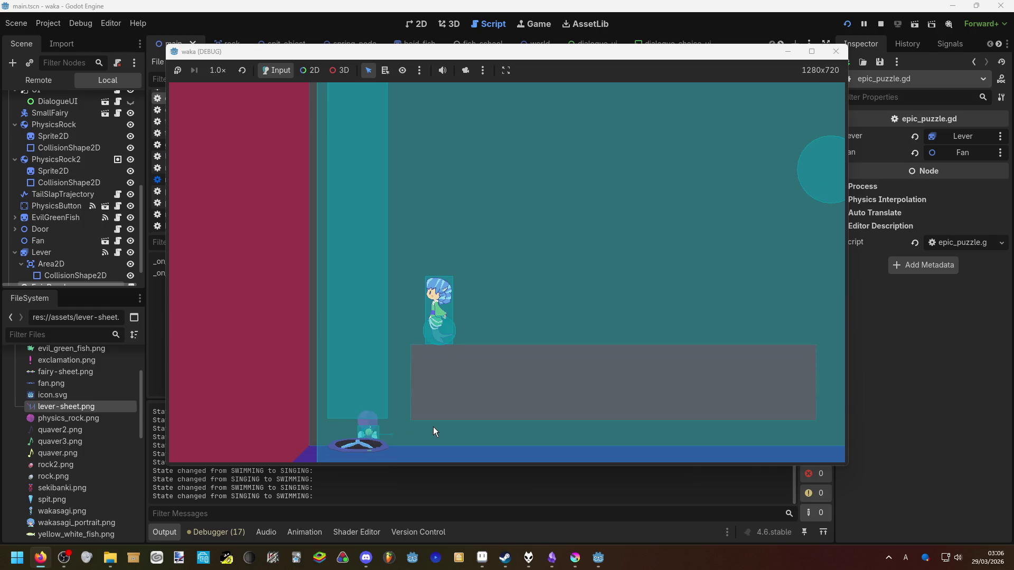
{"action": "key", "text": "space"}
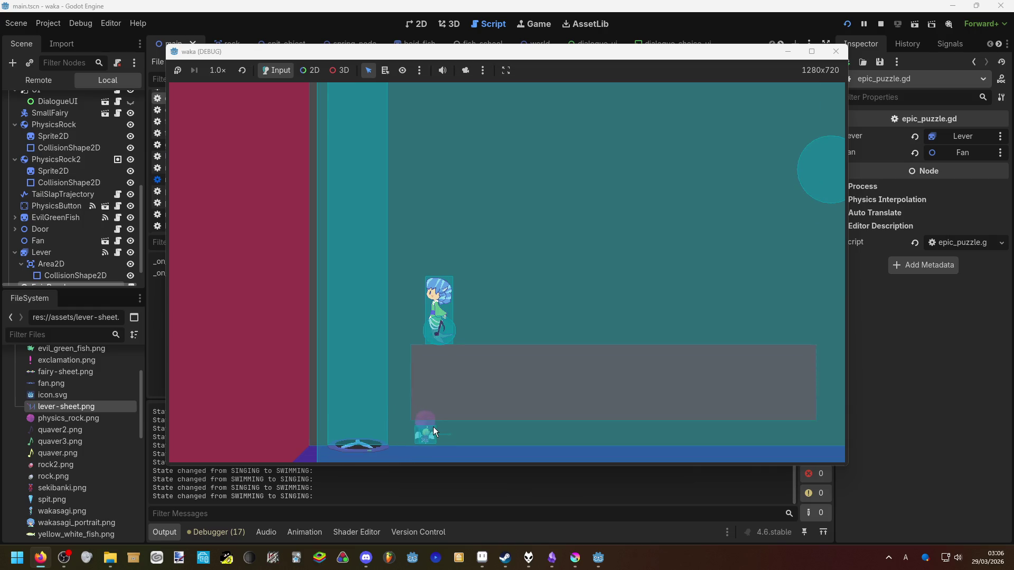
Swim the mermaid right and up, down the narrow channel, and over the grey block
{"action": "key", "text": "Right"}
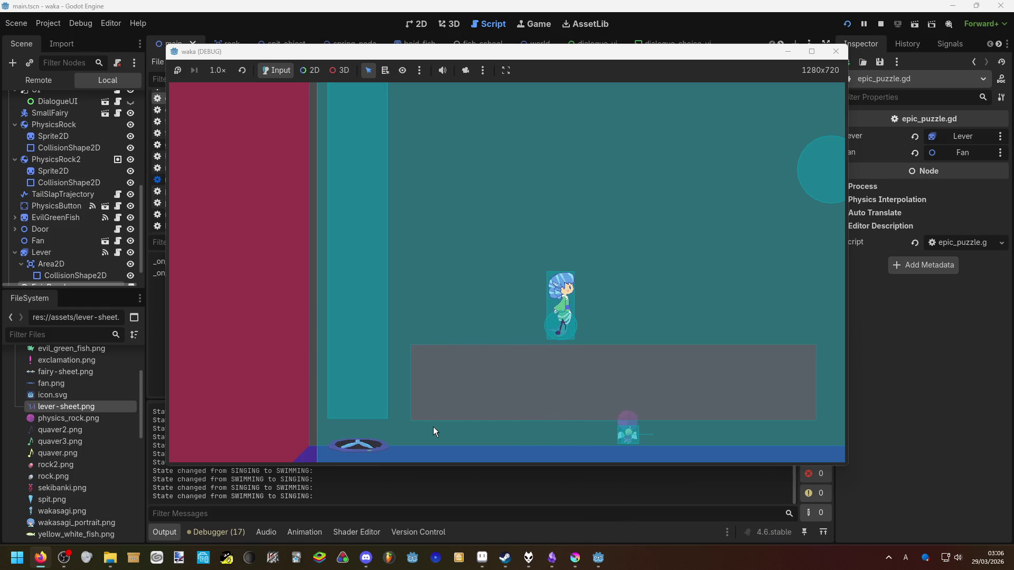
{"action": "key", "text": "Up"}
{"action": "key", "text": "Right"}
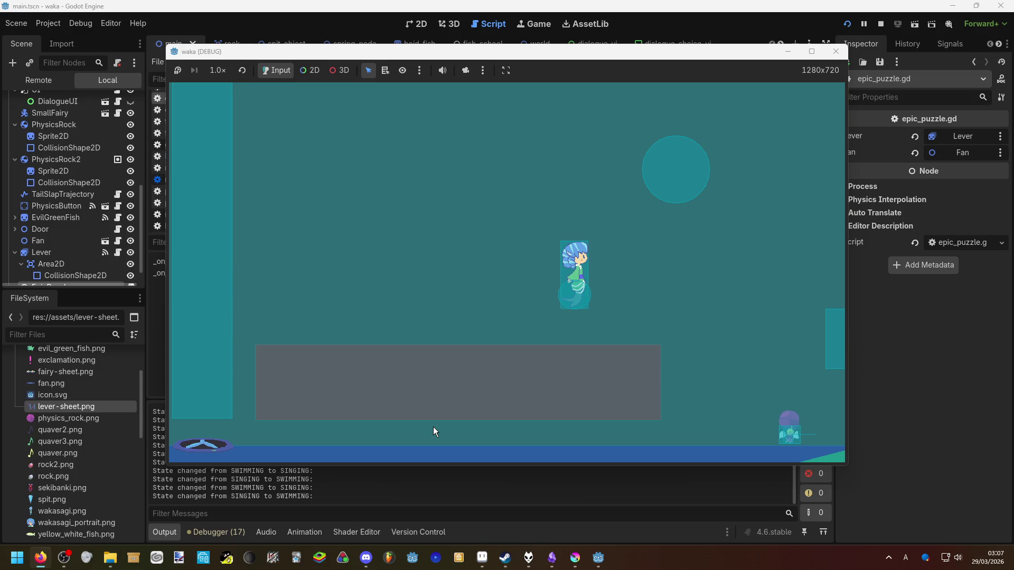
{"action": "key", "text": "Right"}
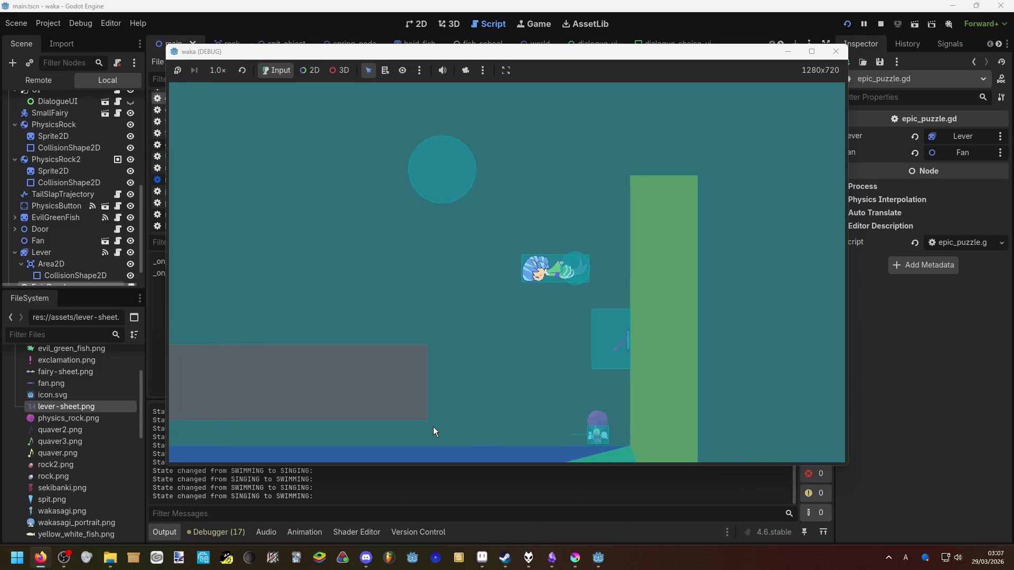
{"action": "key", "text": "Left"}
{"action": "key", "text": "Up"}
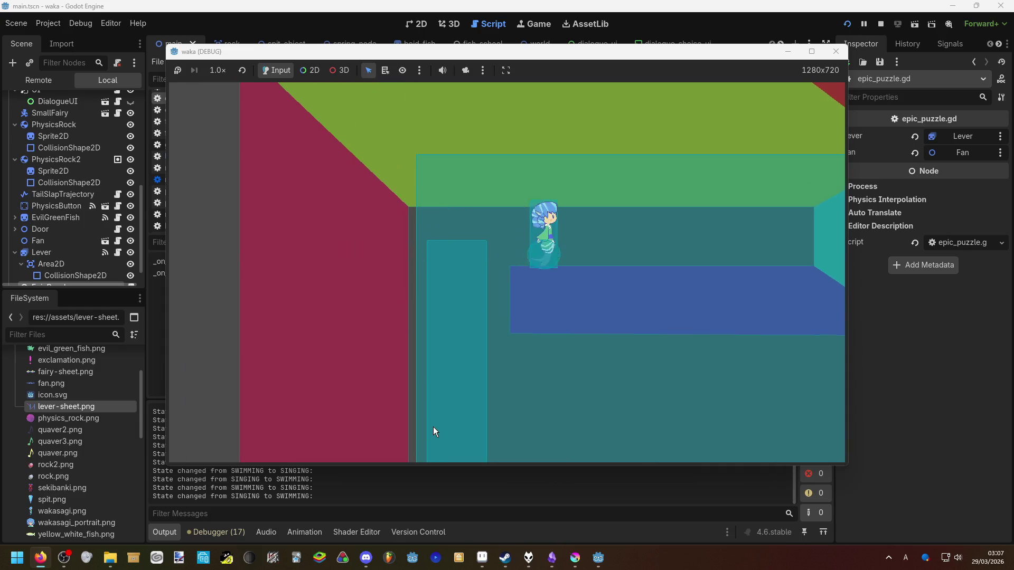
{"action": "key", "text": "Left"}
{"action": "key", "text": "Down"}
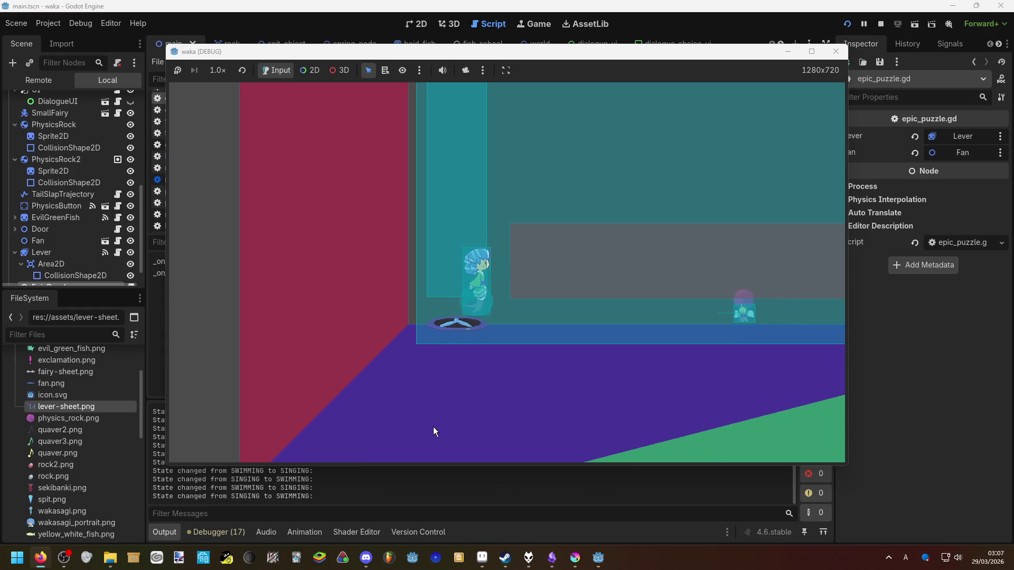
{"action": "key", "text": "Right"}
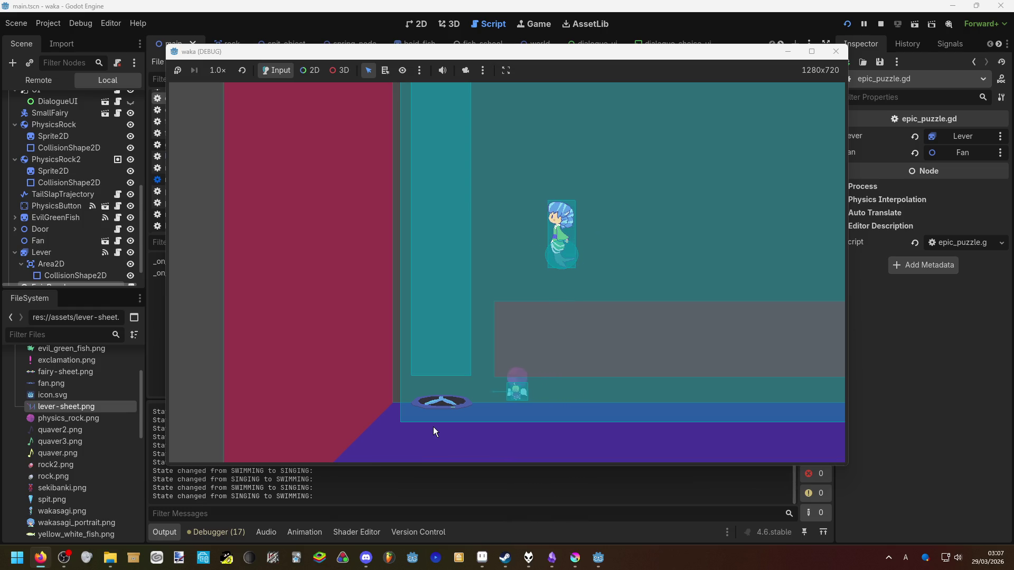
{"action": "key", "text": "Up"}
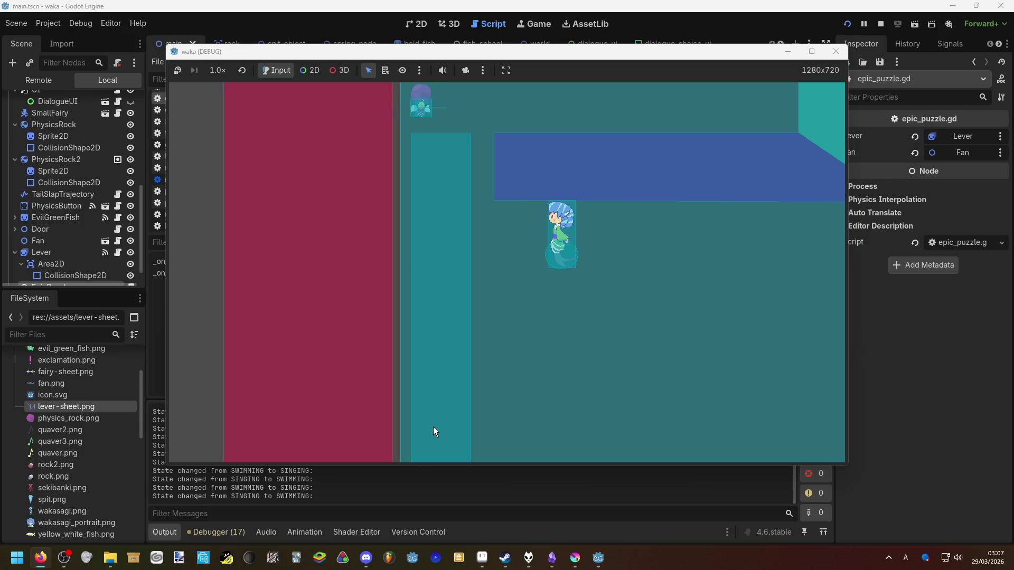
Dive toward the fan to test its current, then swim left and back up toward the blue ramp
{"action": "key", "text": "Down"}
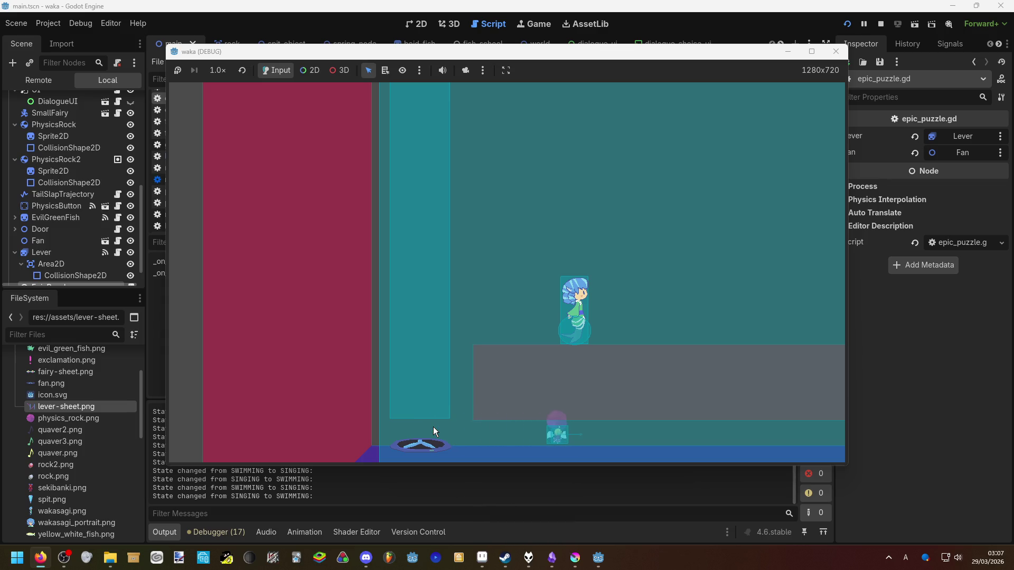
{"action": "key", "text": "Right"}
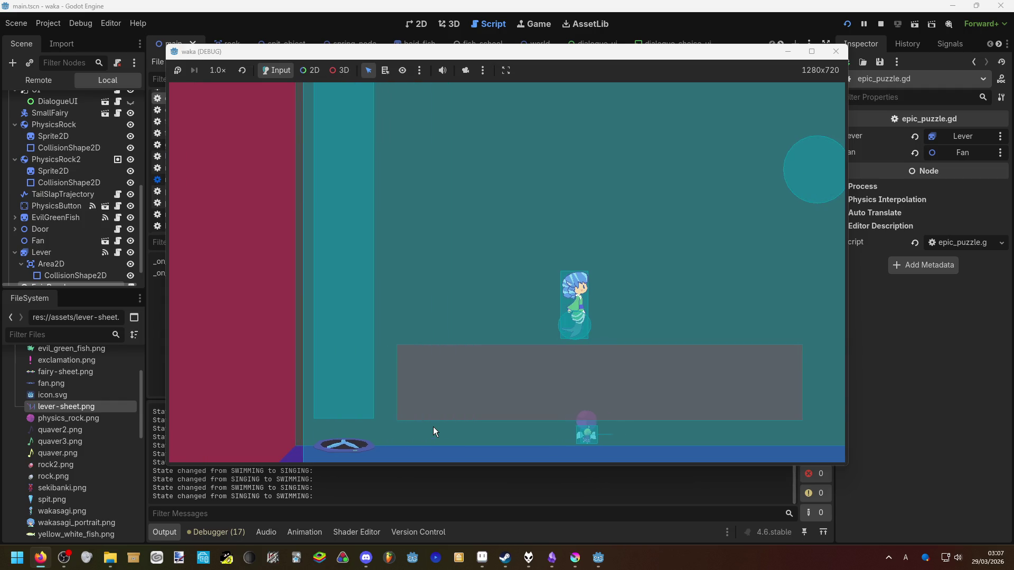
{"action": "key", "text": "Right"}
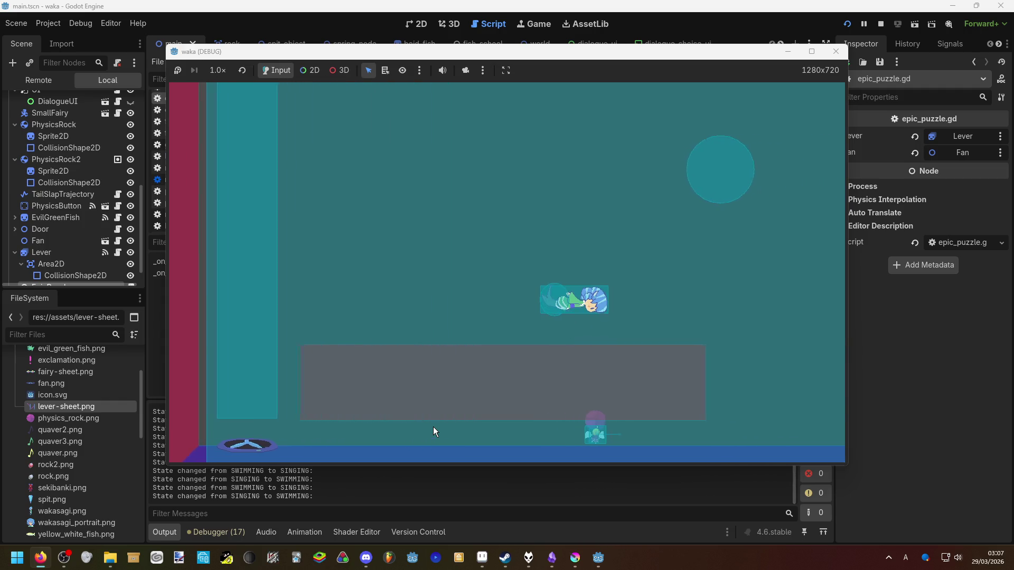
{"action": "key", "text": "Left"}
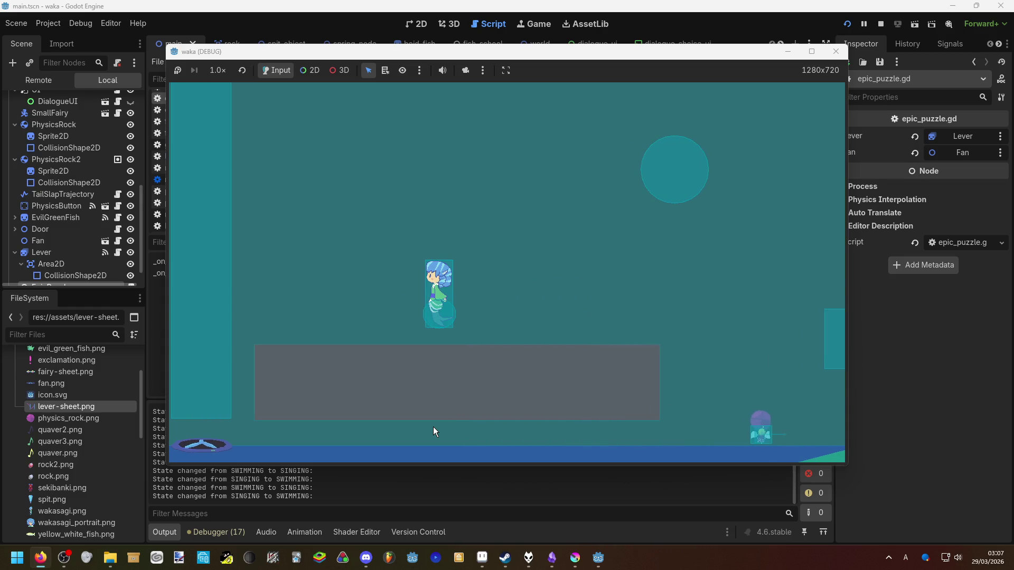
{"action": "key", "text": "Right"}
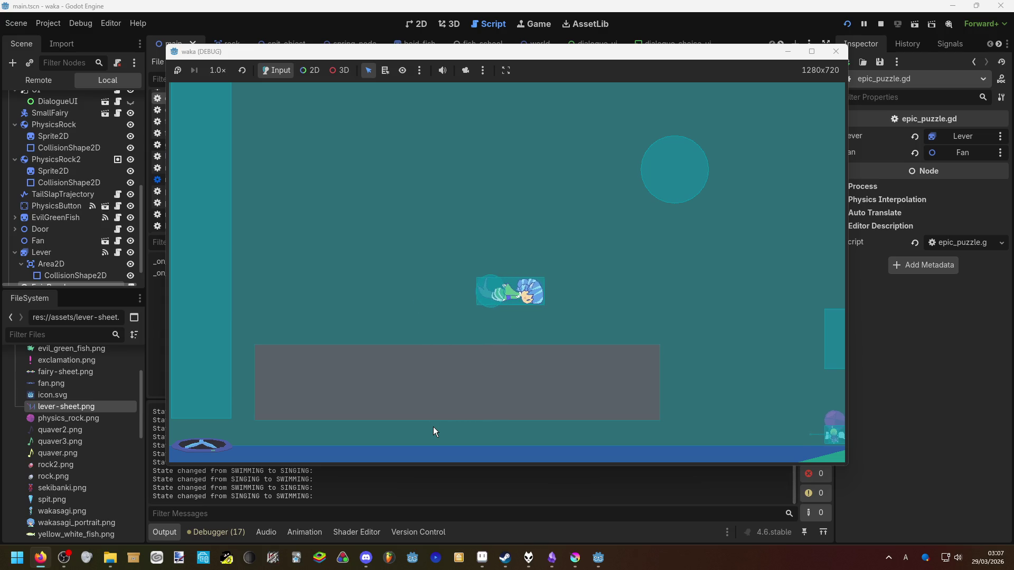
{"action": "key", "text": "Up"}
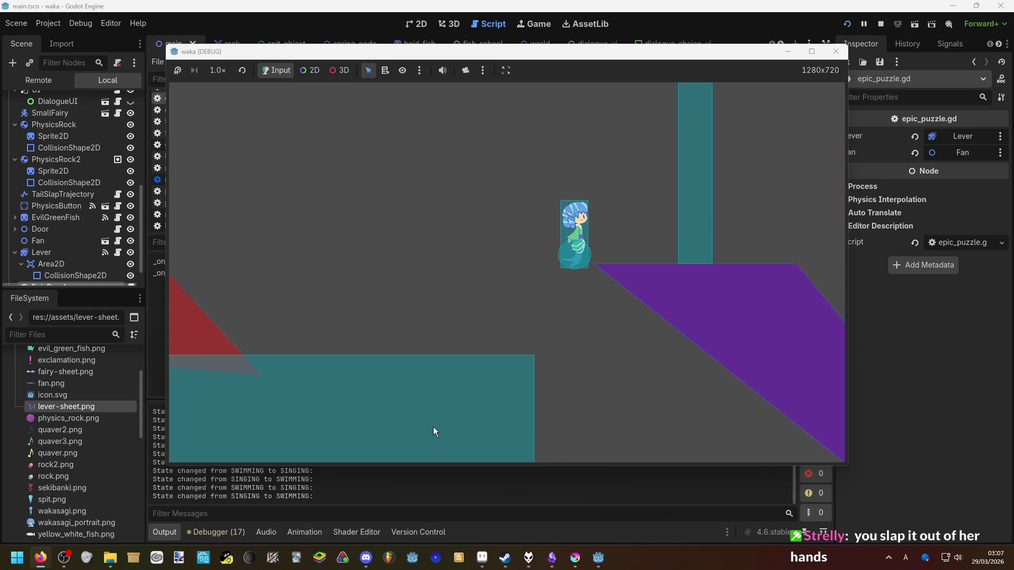
{"action": "key", "text": "Left"}
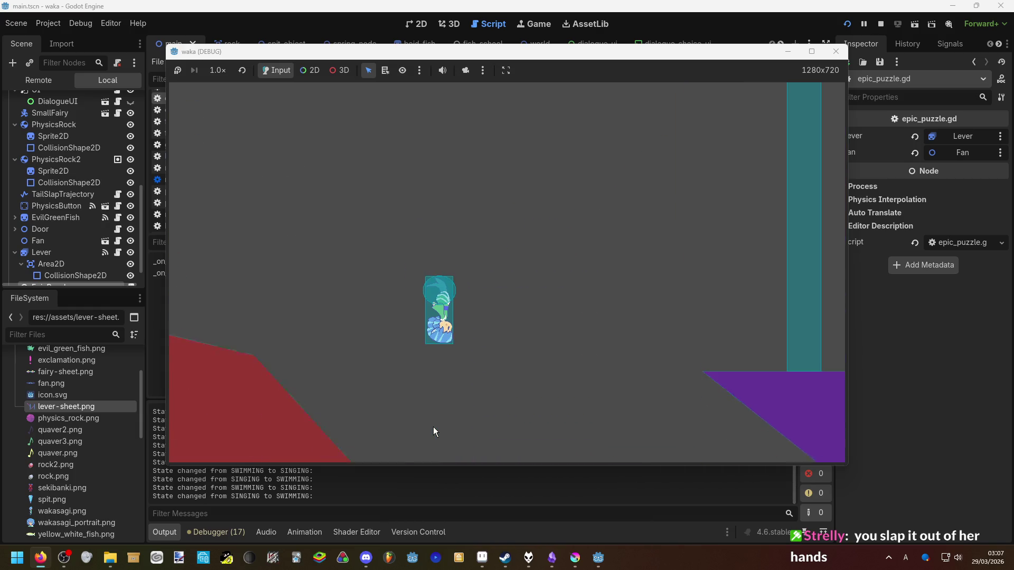
{"action": "key", "text": "Down"}
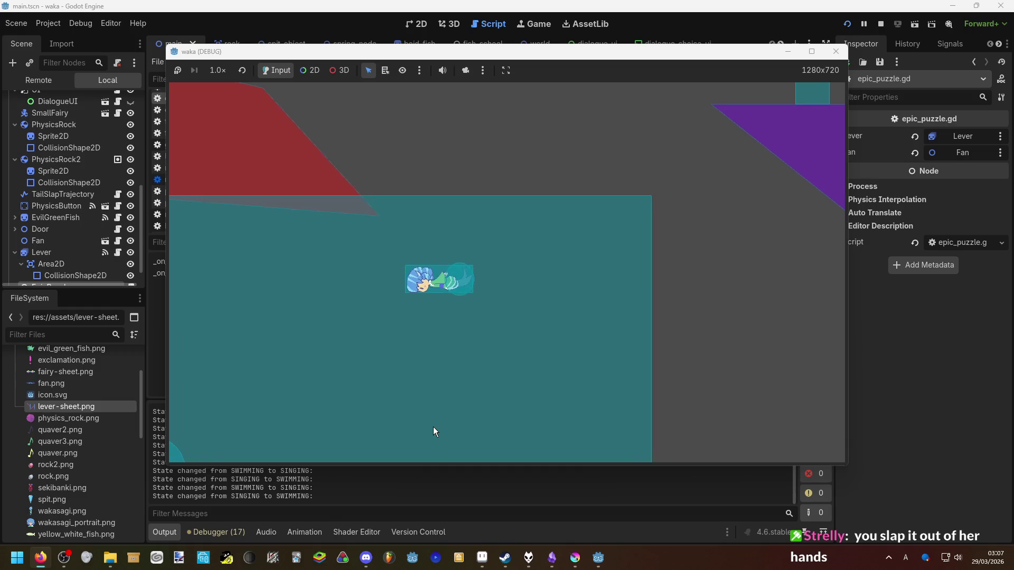
{"action": "key", "text": "Left"}
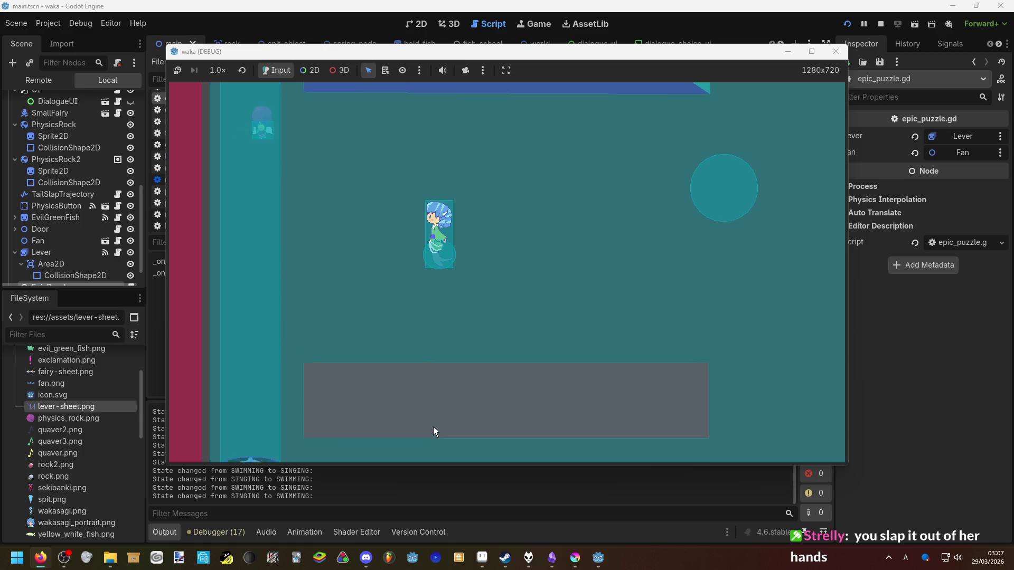
{"action": "key", "text": "Up"}
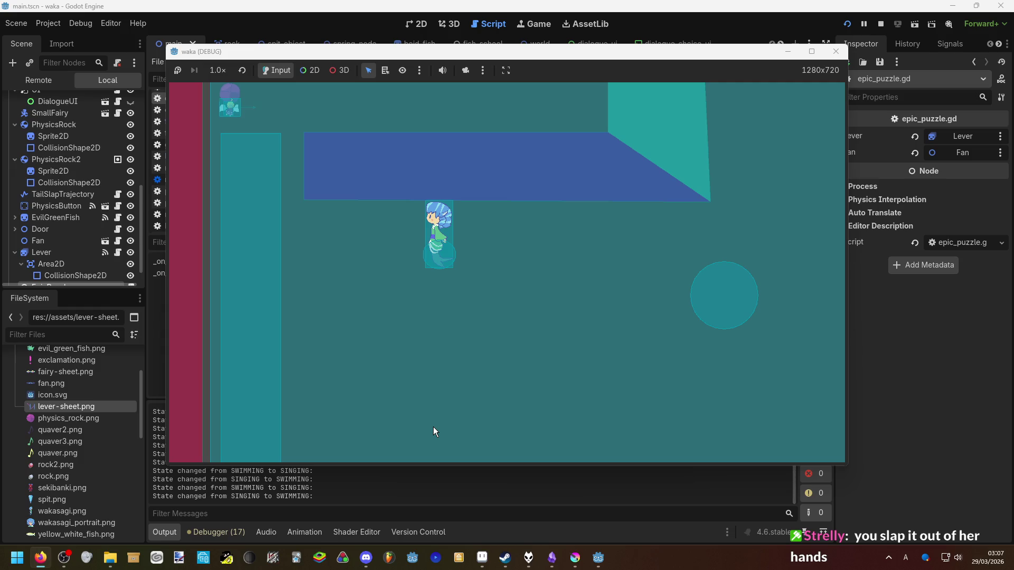